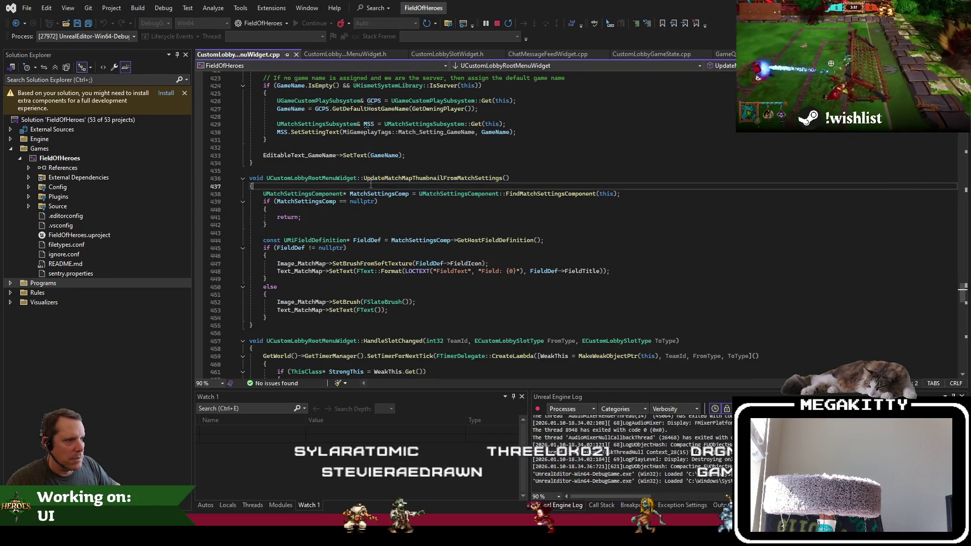
Check the FindMatchSettingsComponent call on line 438 in Visual Studio, then return to the blueprint
left_click(511, 193)
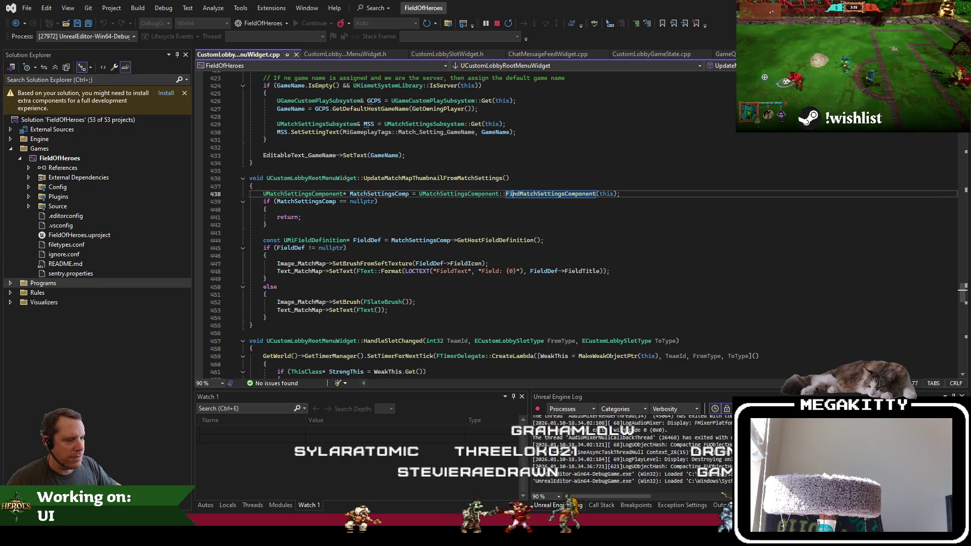
key("alt+Tab")
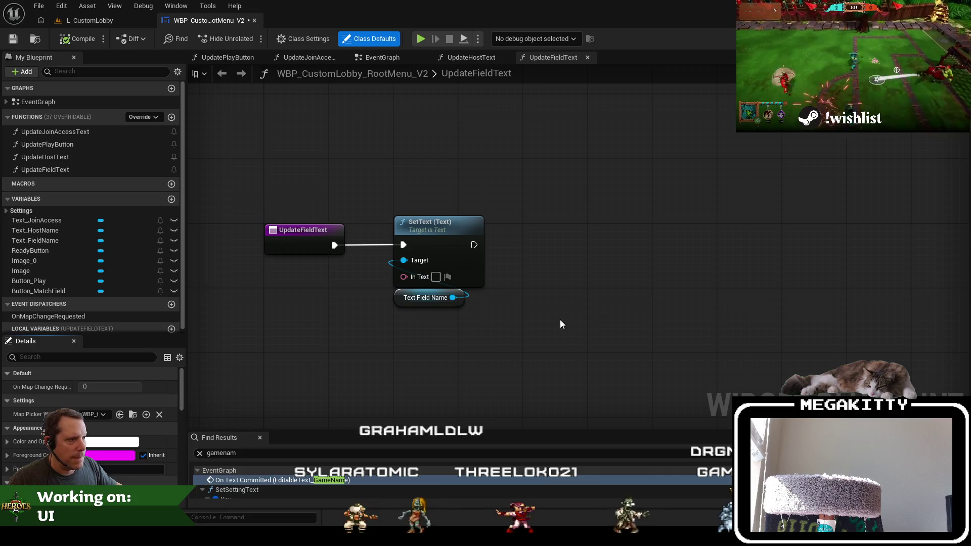
Add a Find Match Settings Component node to UpdateFieldText, checking the C++ code for reference
right_click(459, 320)
type("find match")
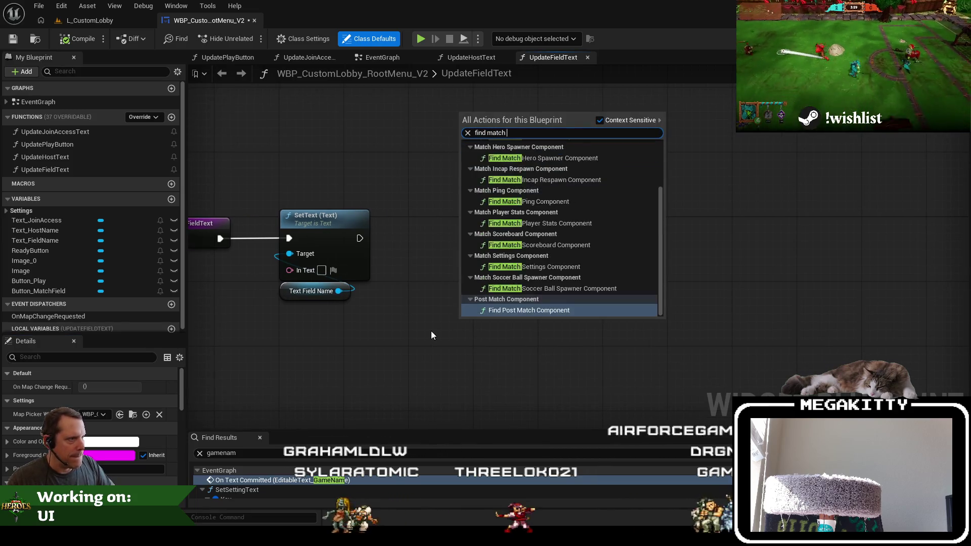
type("settings")
key("Return")
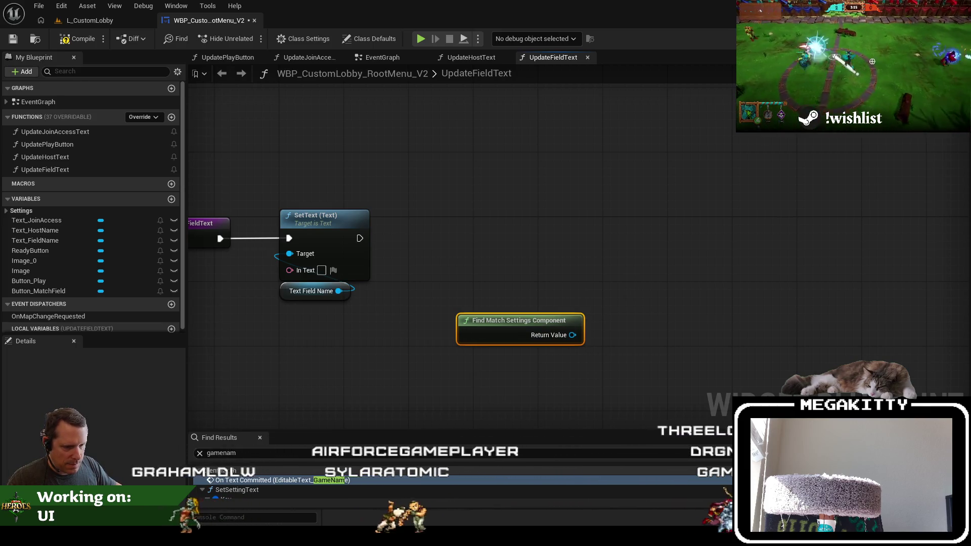
key("alt+Tab")
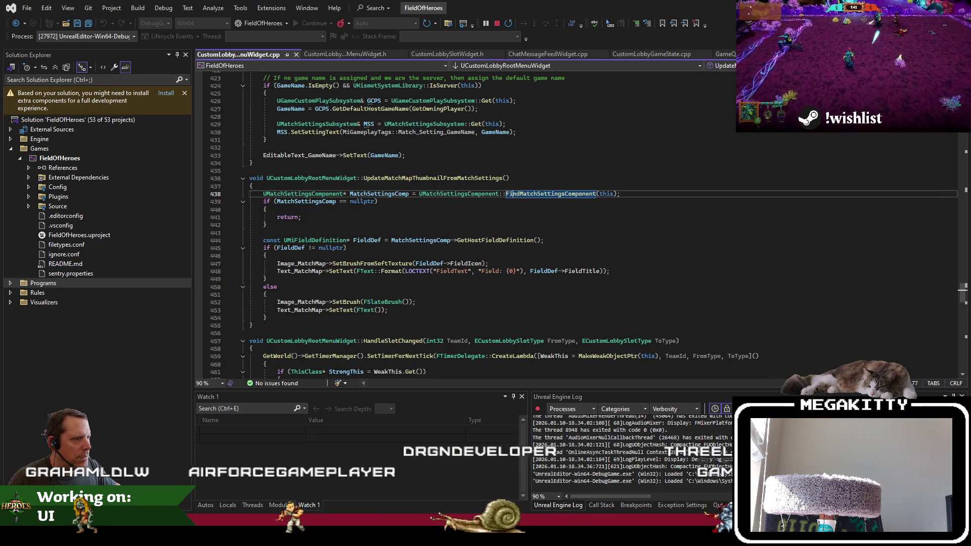
key("alt+Tab")
Wire a Get Host Field Definition node to the component's Return Value
mouse_move(572, 335)
left_mouse_down()
mouse_move(529, 230)
mouse_move(526, 279)
mouse_move(516, 286)
left_mouse_up()
type("host field")
key("Return")
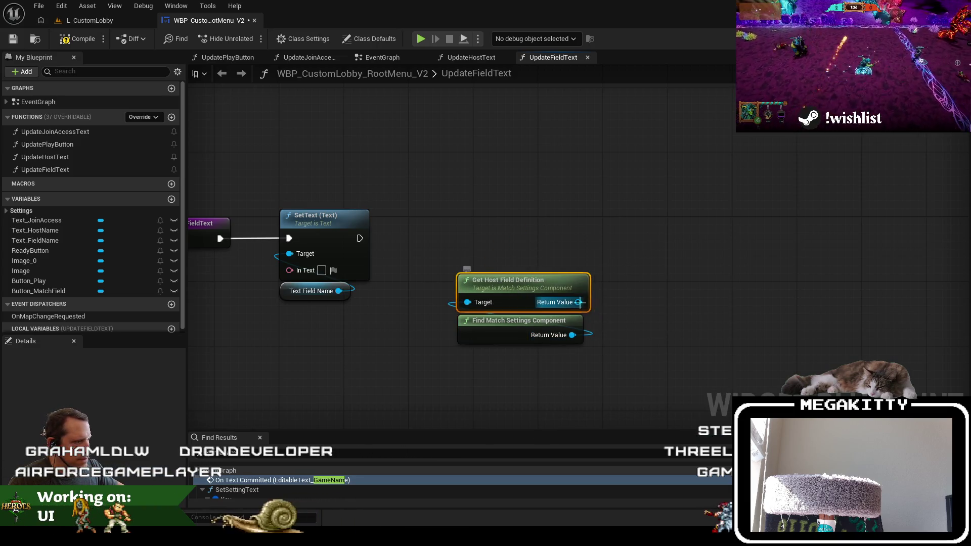
left_click_drag(579, 302, 517, 188)
type("get display")
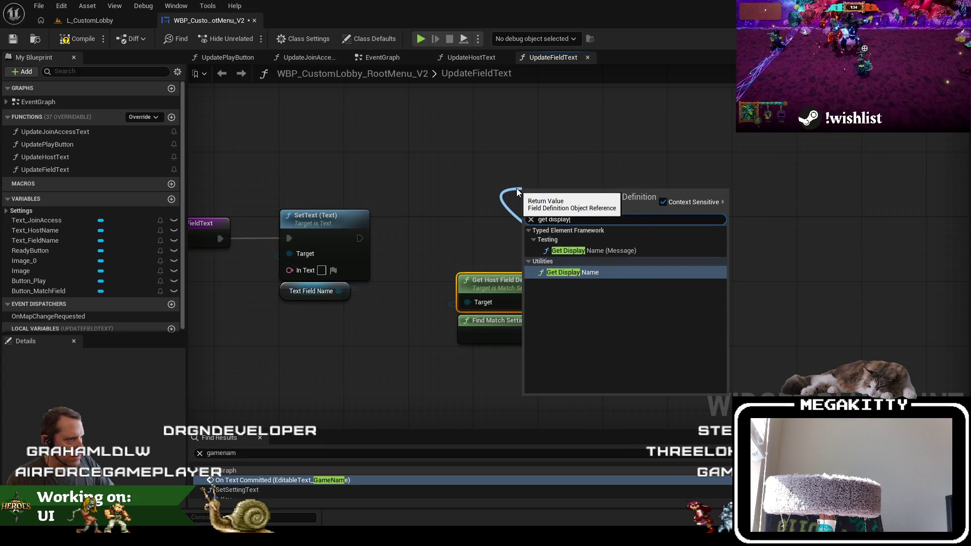
key("Up")
key("Escape")
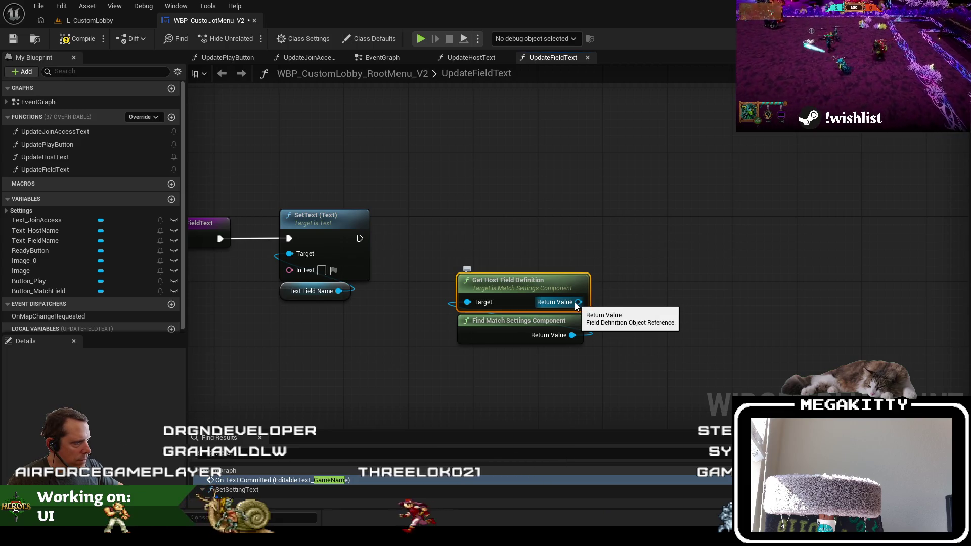
left_click(89, 20)
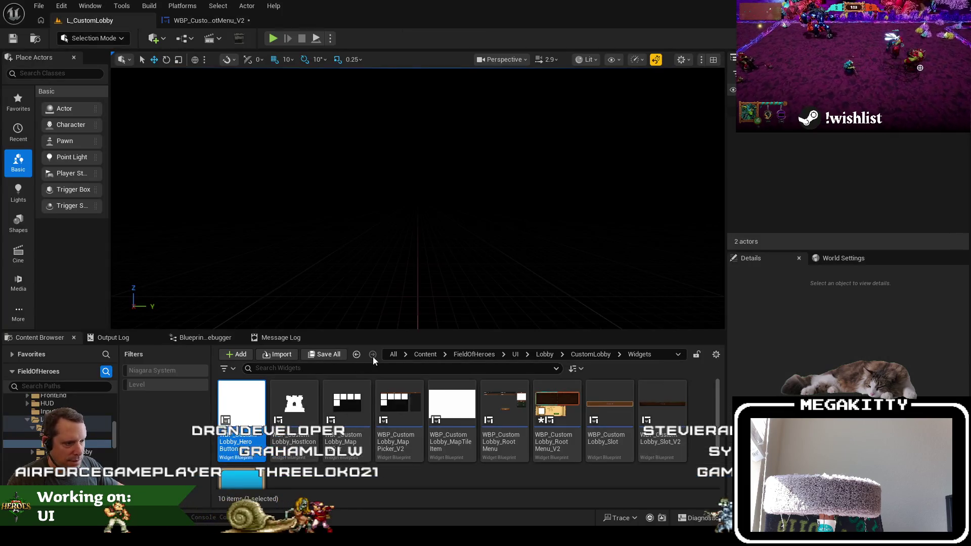
Search da_unknownruins and check DA_UnknownRuinsDefinition's Field Title, 'The Unknown Ruins', then close it
left_click(395, 349)
left_click(388, 368)
type("mifiel")
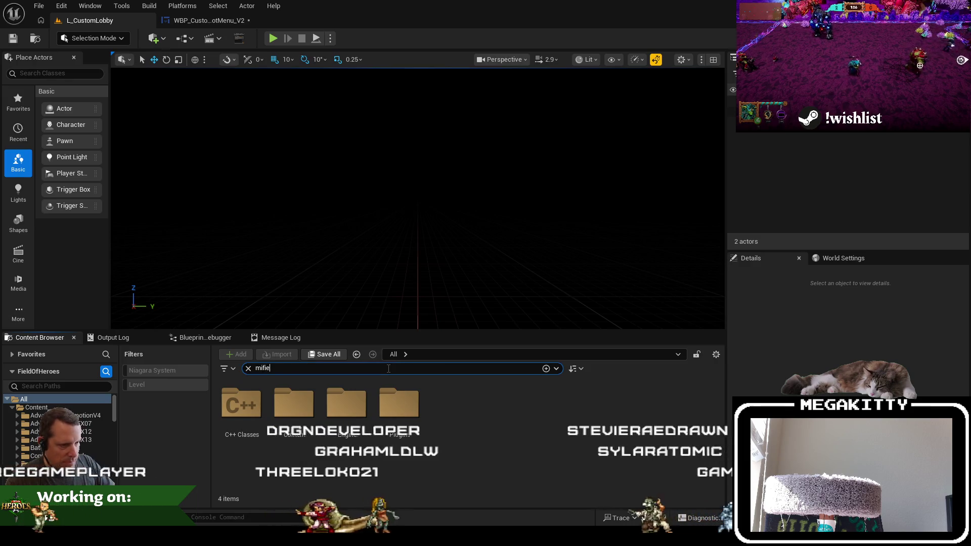
type("defin")
key("ctrl+a")
type("unknownruins")
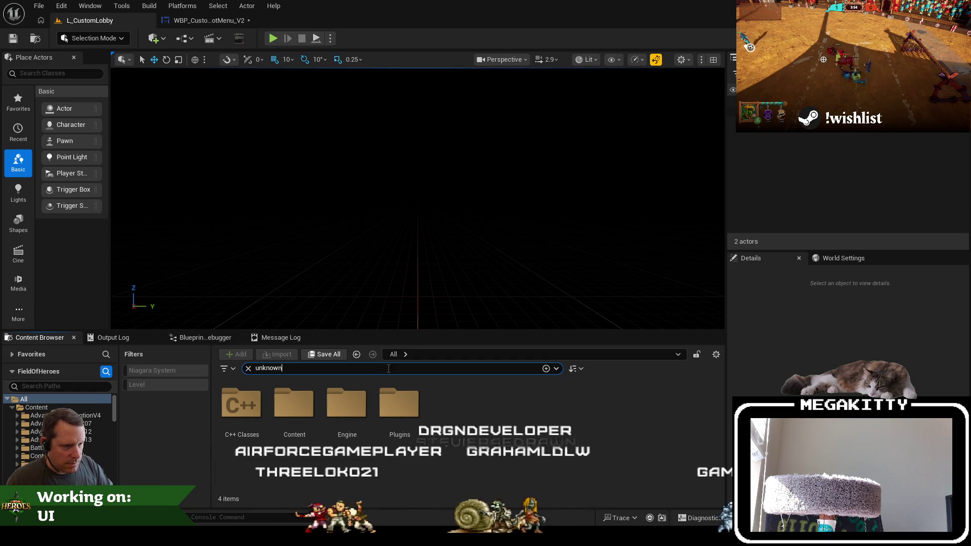
key("Home")
type("id_")
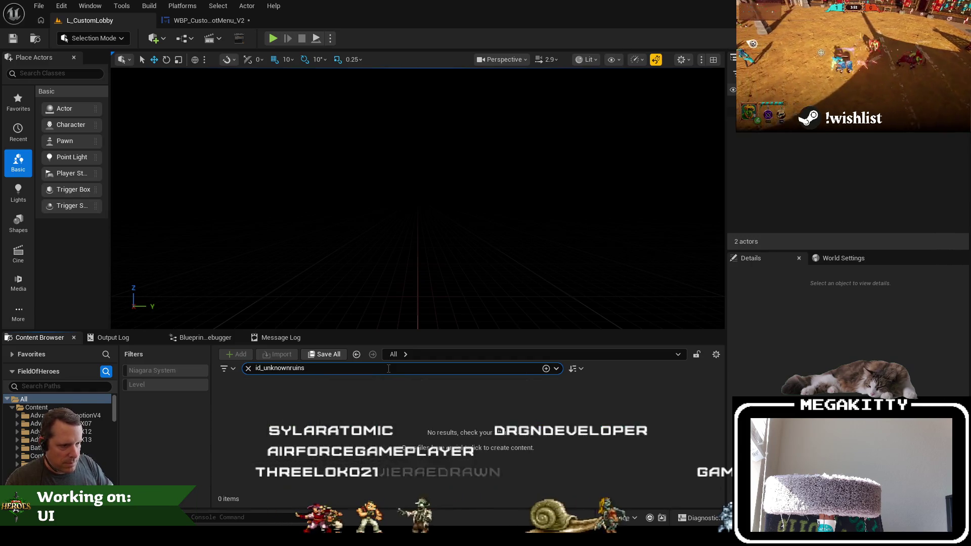
key("BackSpace")
key("BackSpace")
key("BackSpace")
type("da_")
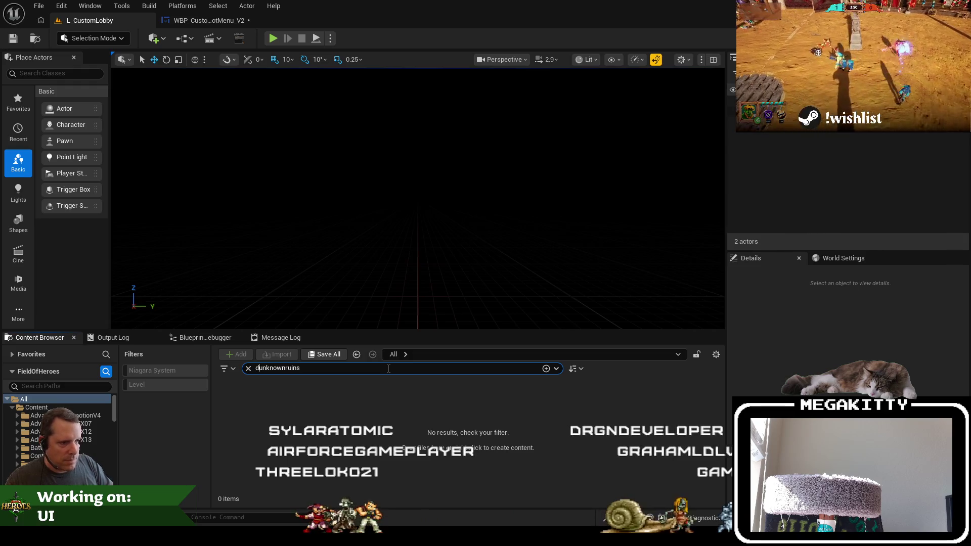
left_click(243, 418)
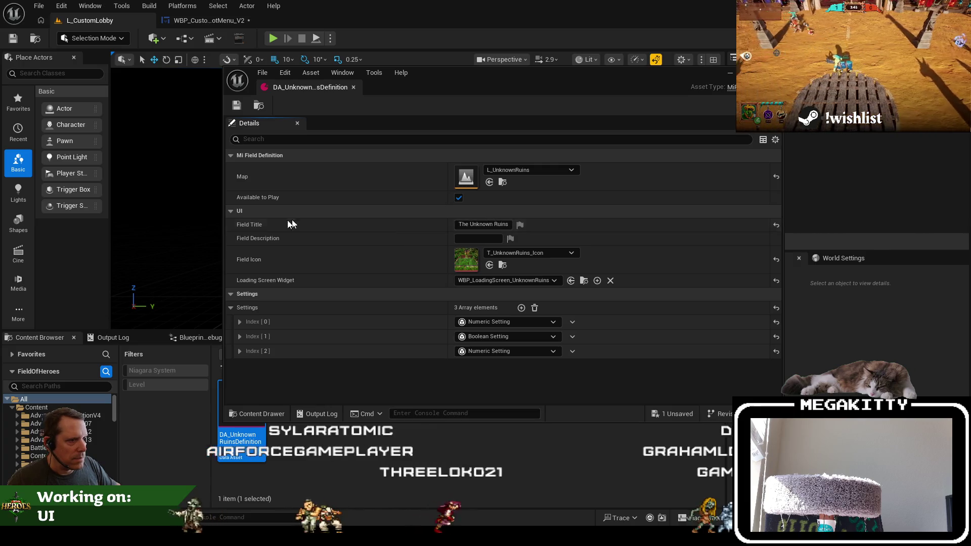
left_click(353, 87)
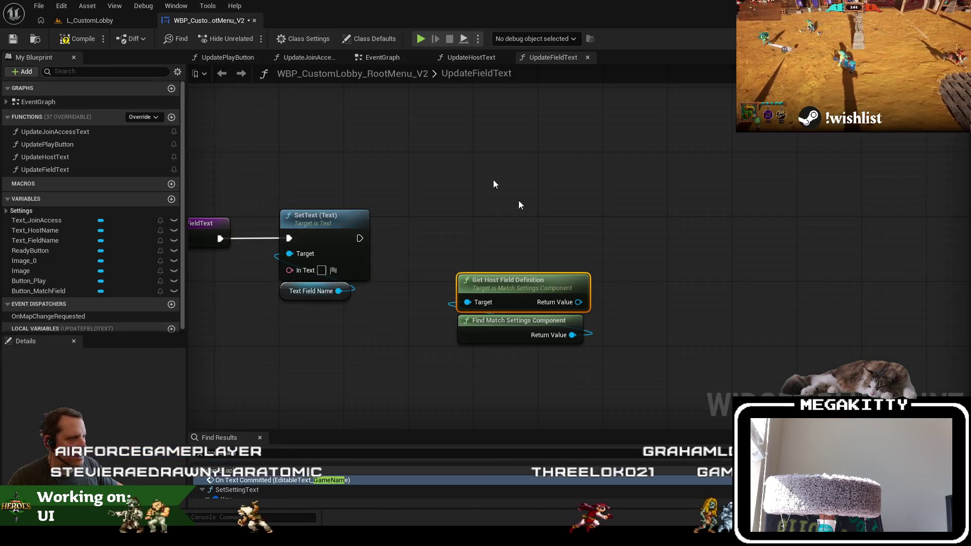
Add a Get Field Title node off Get Host Field Definition and arrange the lookup nodes
left_click_drag(578, 302, 541, 226)
type("get field tit")
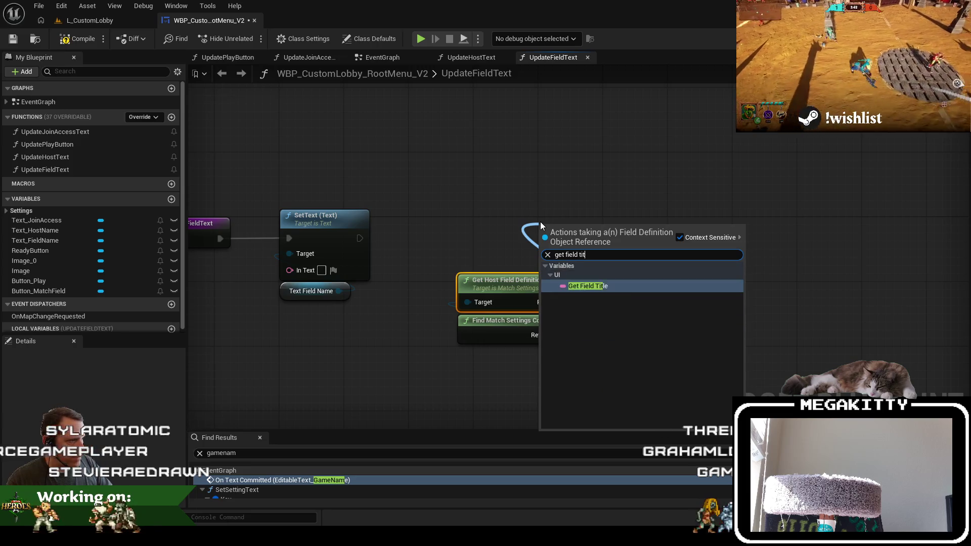
key("Return")
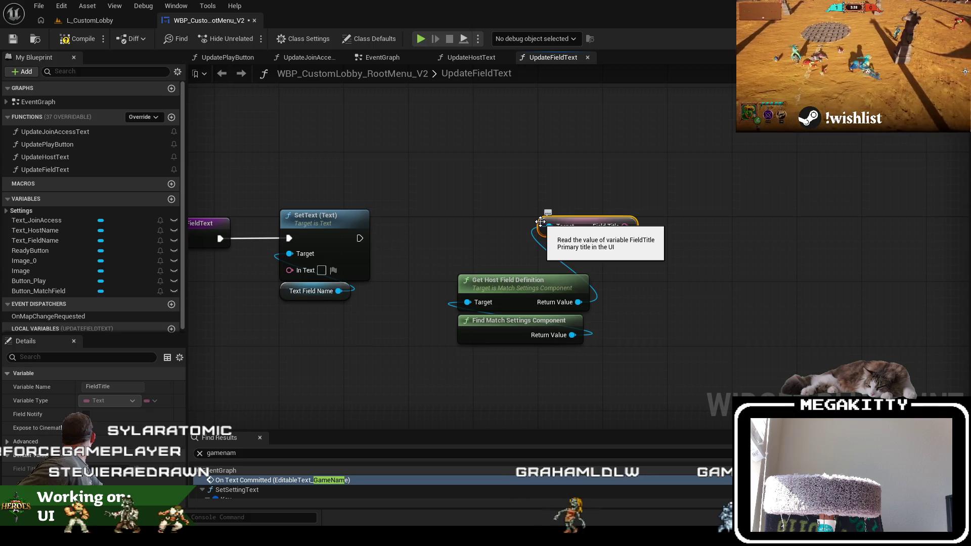
mouse_move(583, 226)
left_mouse_down()
mouse_move(500, 259)
mouse_move(503, 329)
mouse_move(334, 328)
left_mouse_up()
left_click_drag(419, 300, 540, 283)
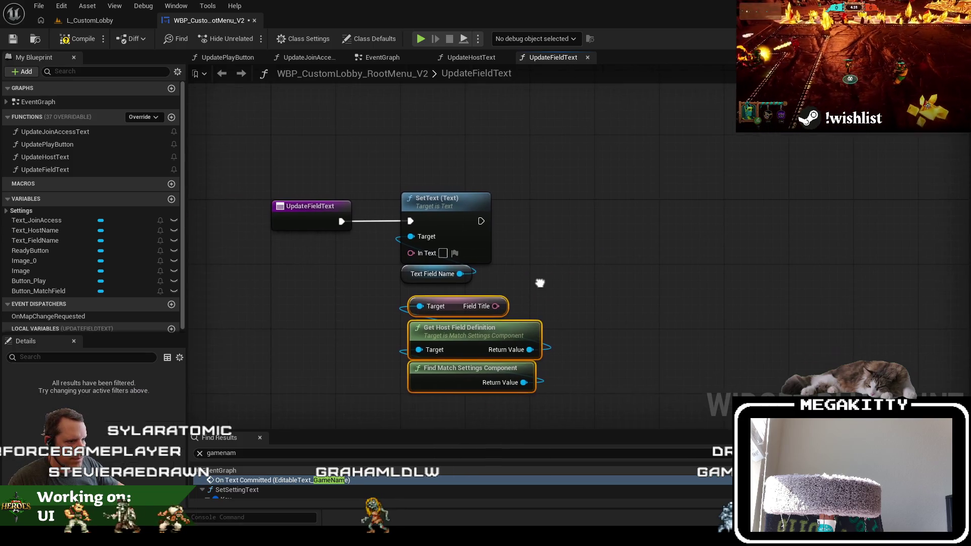
left_click_drag(498, 306, 456, 295)
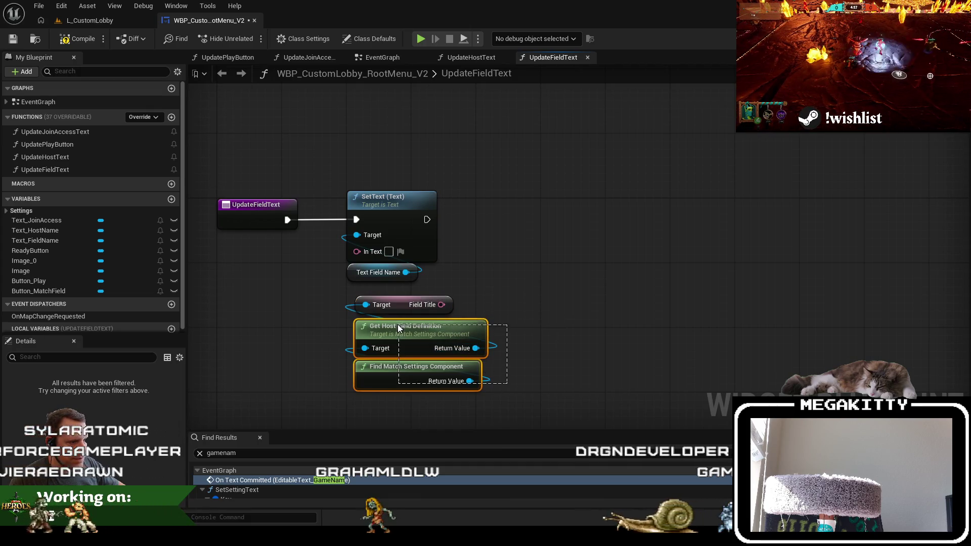
Duplicate the field lookup nodes and add an Is Valid check on the copied field definition
left_click_drag(398, 328, 400, 328)
left_click_drag(382, 197, 625, 198)
key("ctrl+v")
mouse_move(459, 356)
left_mouse_down()
mouse_move(381, 240)
mouse_move(392, 208)
mouse_move(287, 220)
left_mouse_up()
type("is valid")
key("Return")
Wire Is Valid to the SetText exec and Field Title into its In Text
left_click_drag(486, 396, 334, 323)
left_click_drag(399, 338, 406, 256)
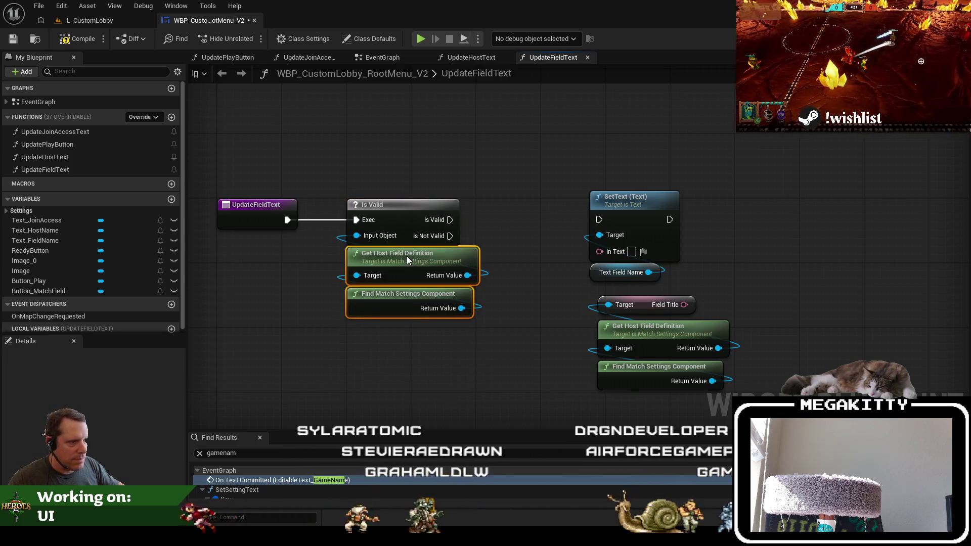
mouse_move(465, 218)
left_mouse_down()
mouse_move(615, 220)
mouse_move(599, 221)
left_mouse_up()
left_click_drag(684, 305, 600, 250)
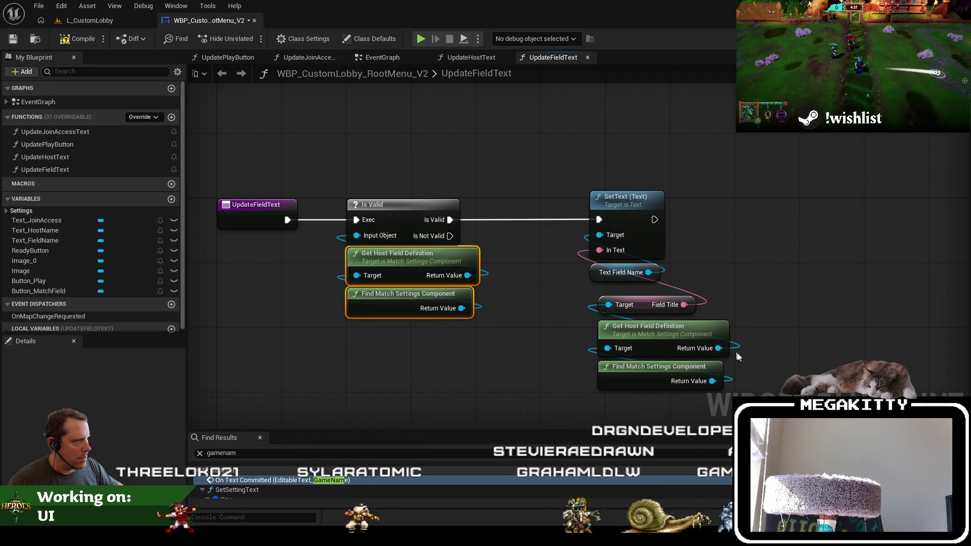
Duplicate SetText and Text Field Name, wiring Is Not Valid to the copy for empty text
left_click_drag(738, 397, 594, 299)
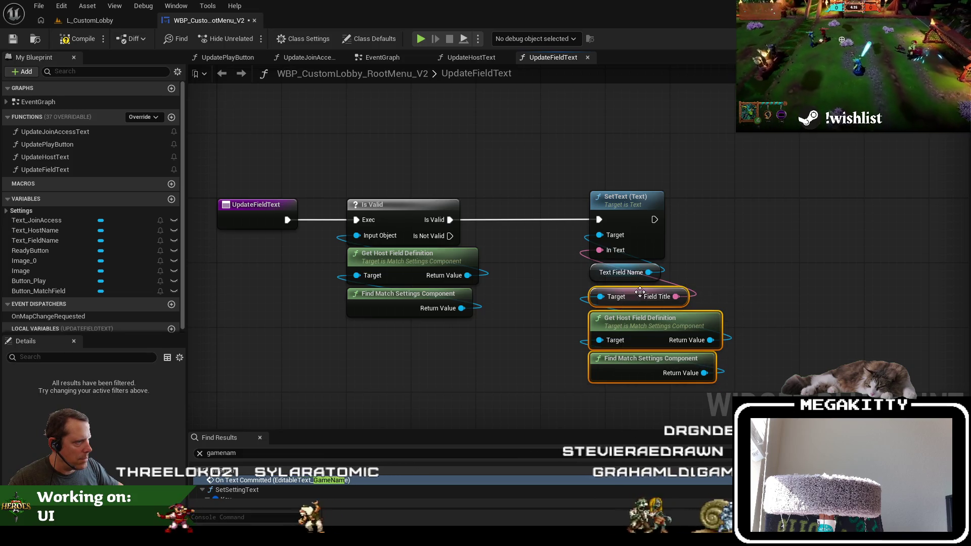
left_click_drag(820, 390, 726, 333)
left_click_drag(530, 141, 542, 141)
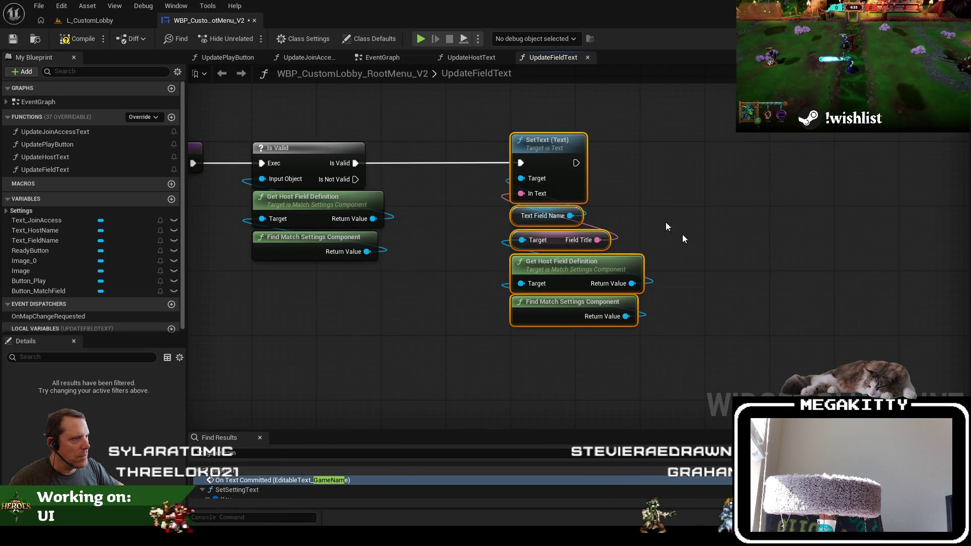
left_click(667, 273)
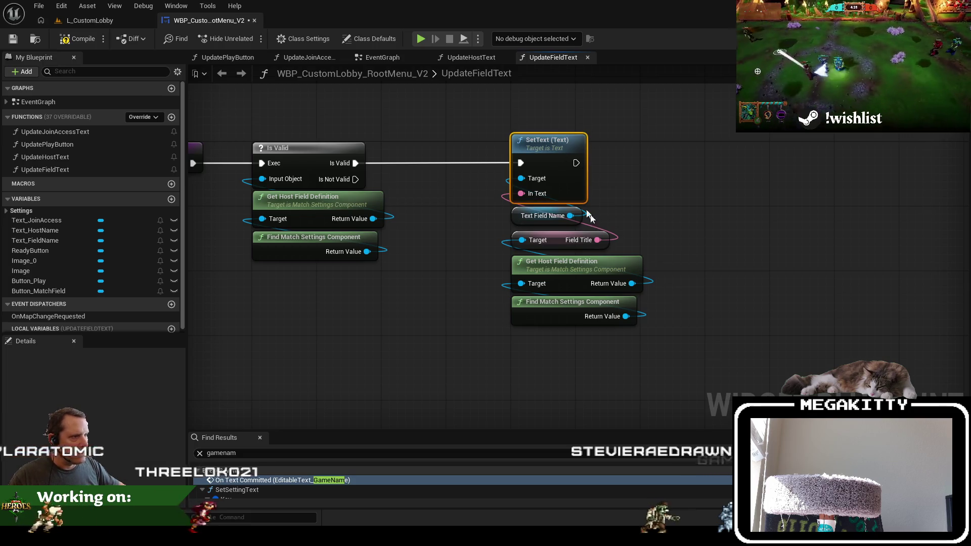
key("ctrl+v")
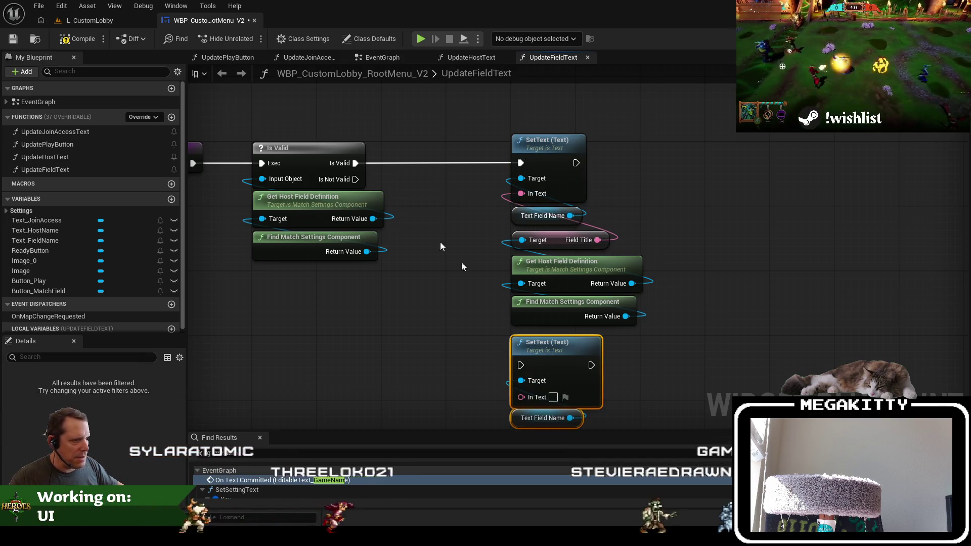
mouse_move(354, 180)
left_mouse_down()
mouse_move(513, 321)
mouse_move(521, 365)
left_mouse_up()
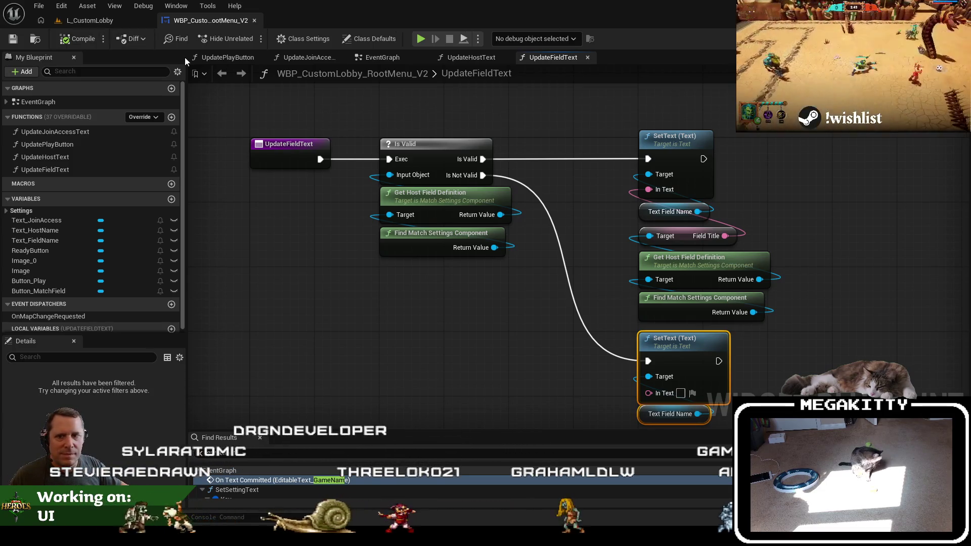
Play-test L_CustomLobby twice to check the panel's Field line shows Retsmah Dungeon
left_click(100, 20)
key("alt+p")
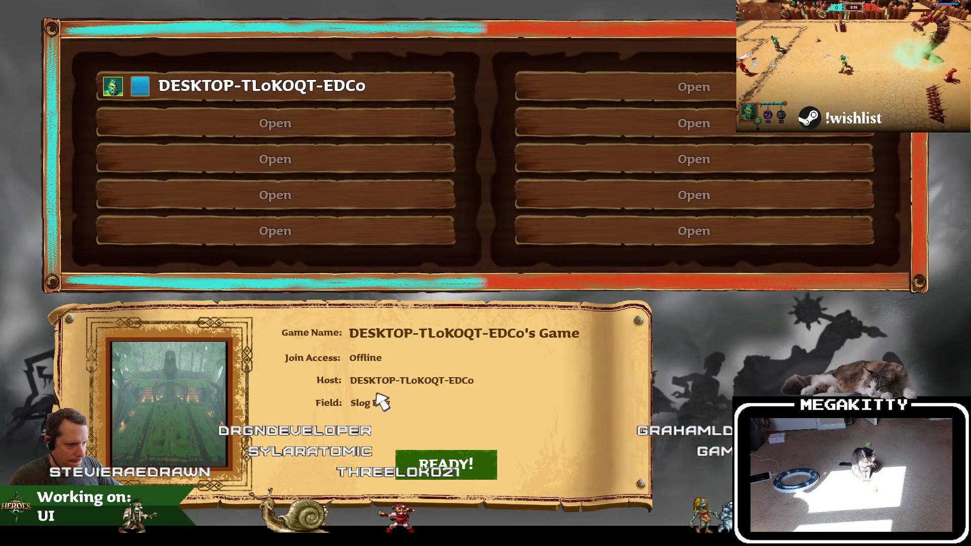
key("Escape")
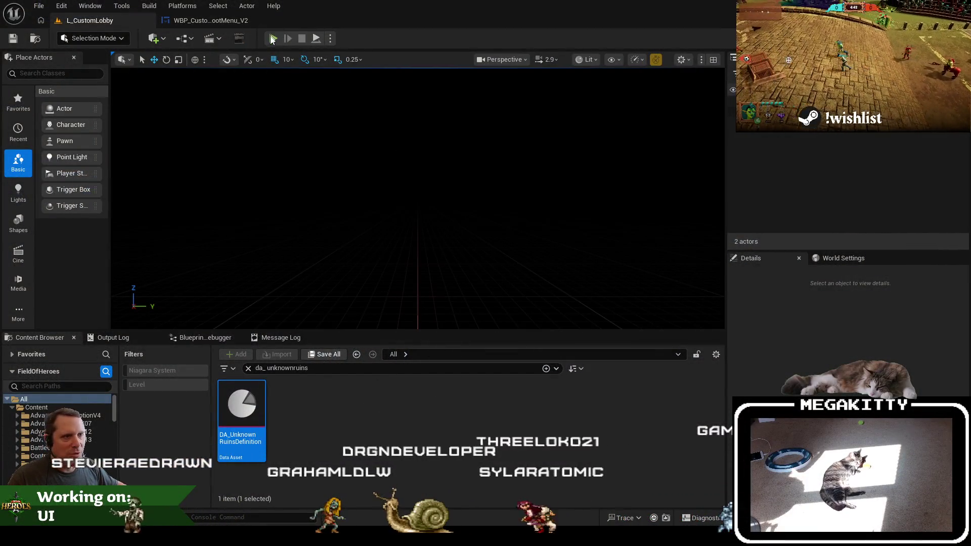
key("alt+p")
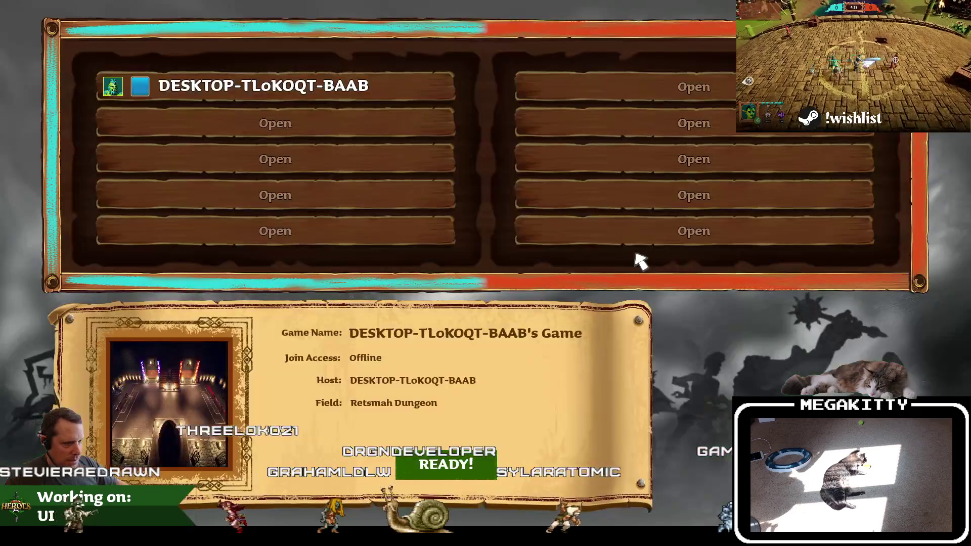
key("Escape")
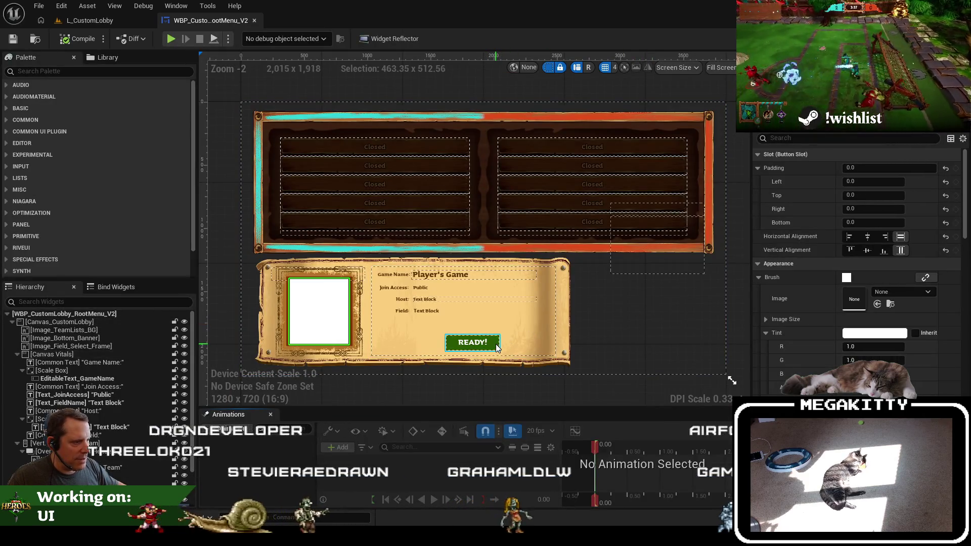
Inspect the anchors of the READY! button, Canvas Vitals group and bottom banner image
left_click(497, 344)
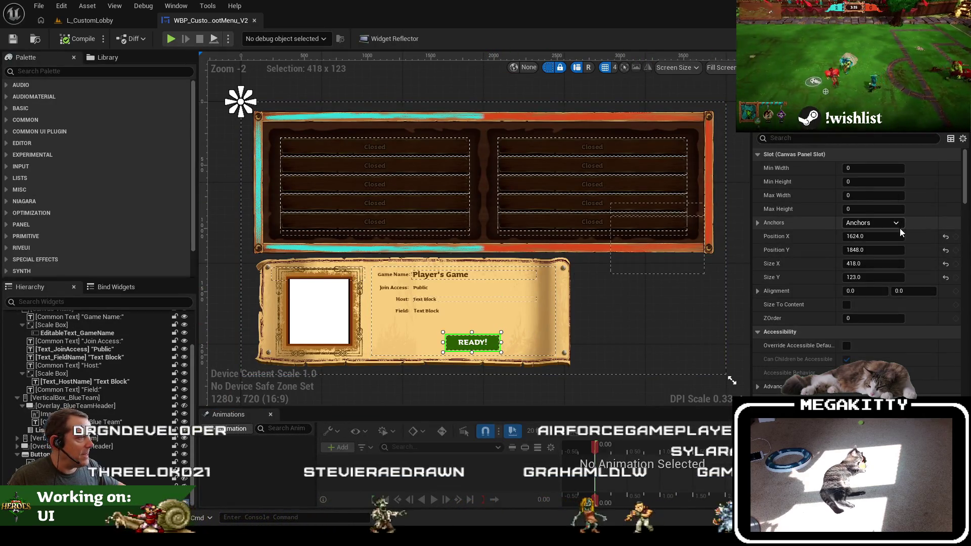
left_click(872, 222)
left_click(909, 301)
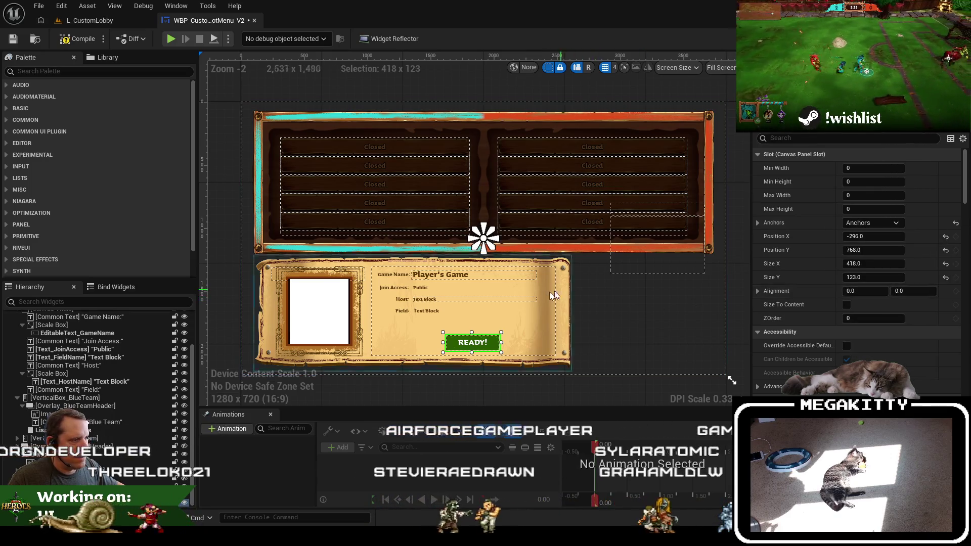
left_click(526, 298)
left_click(568, 289)
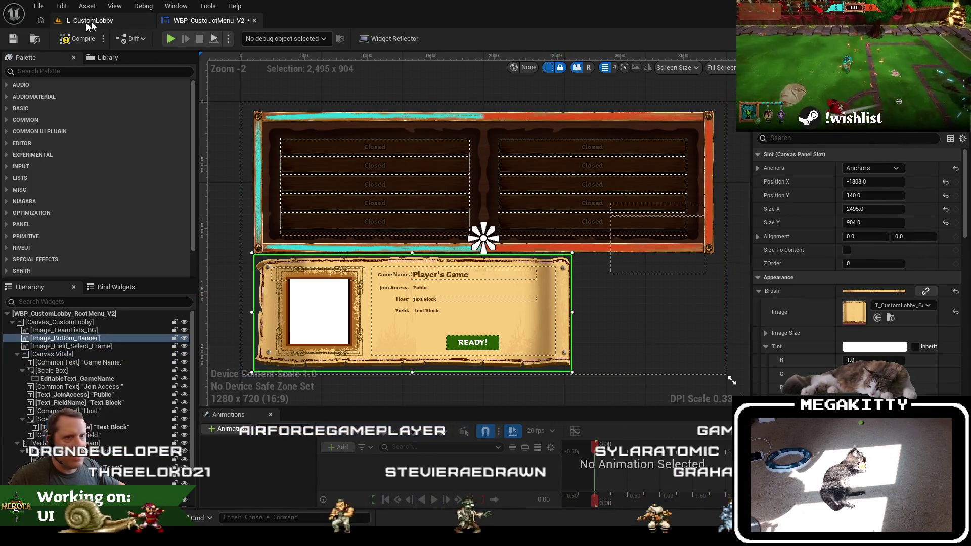
Compile the root menu widget blueprint and start playing the L_CustomLobby level
left_click(72, 40)
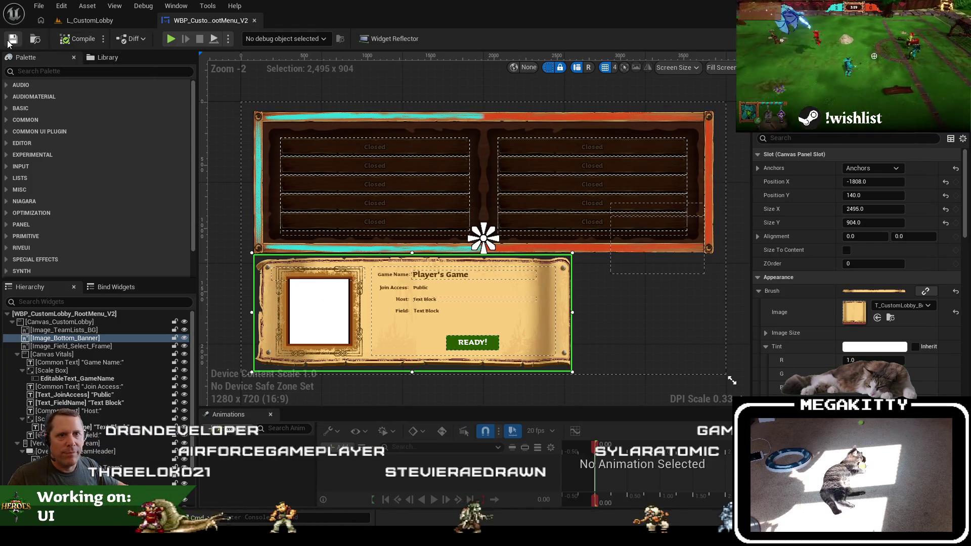
left_click(91, 22)
key("alt+p")
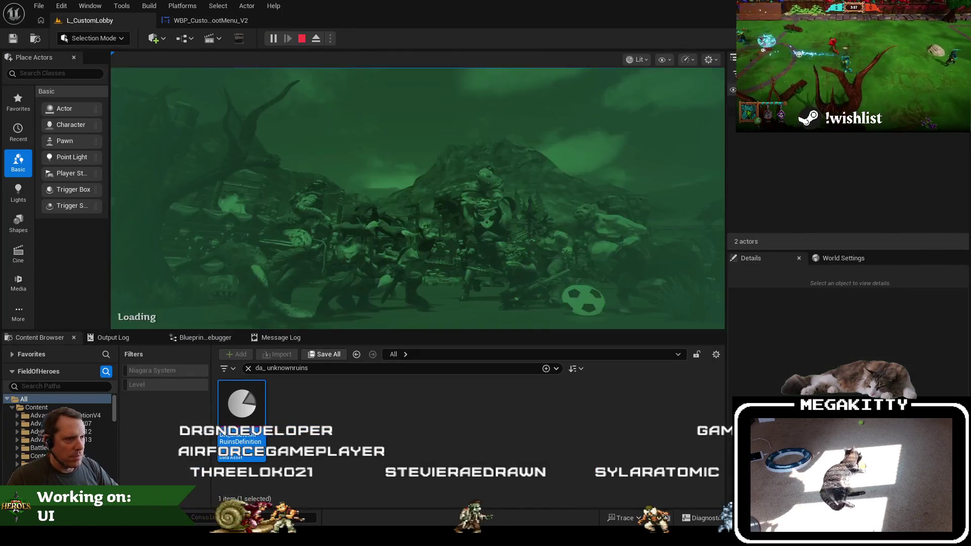
Test-play the lobby, change the multiplayer Net Mode in the Play options, and play again
key("Escape")
key("alt+p")
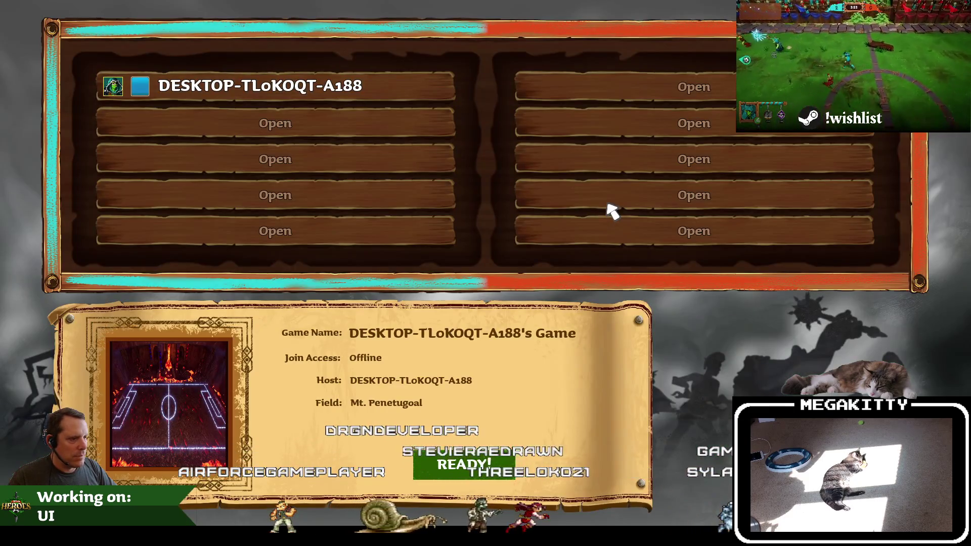
key("Escape")
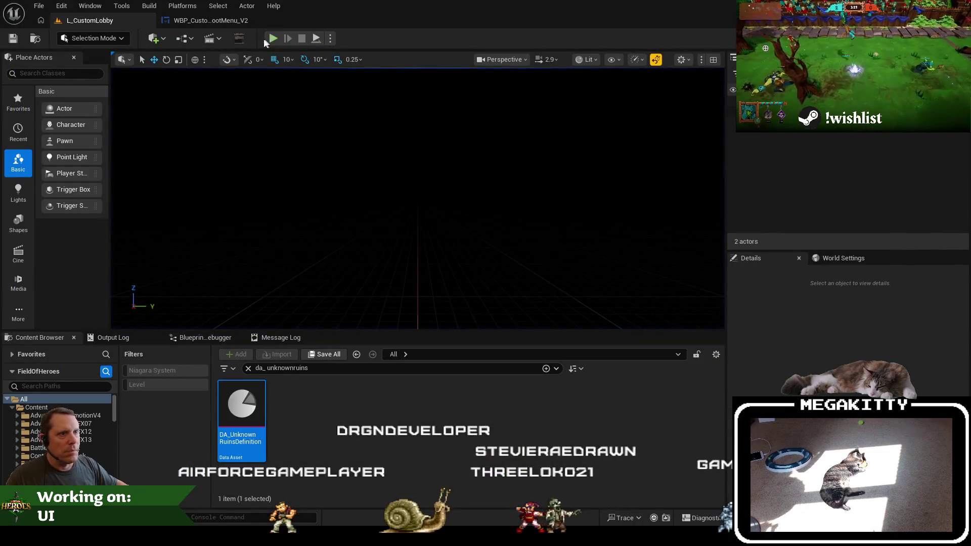
left_click(330, 38)
mouse_move(384, 241)
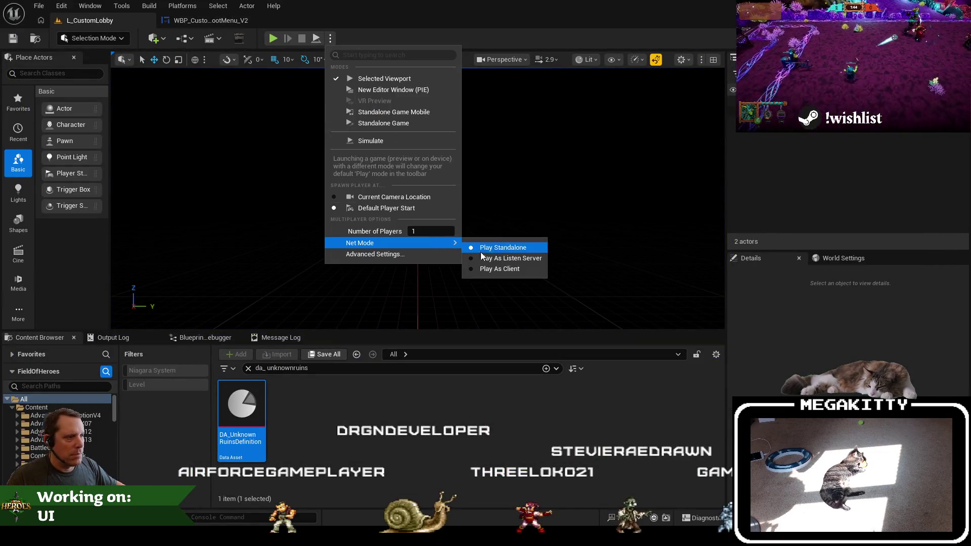
left_click(483, 258)
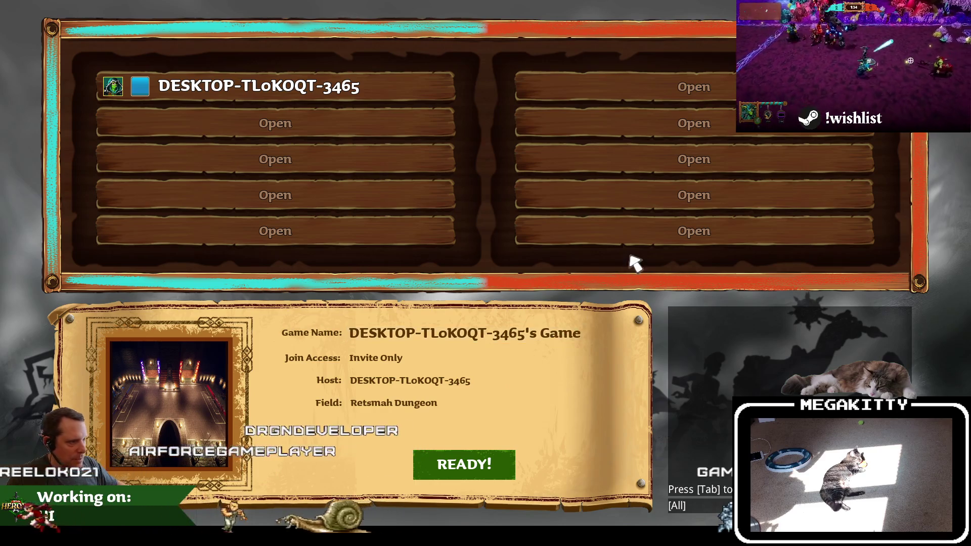
key("Escape")
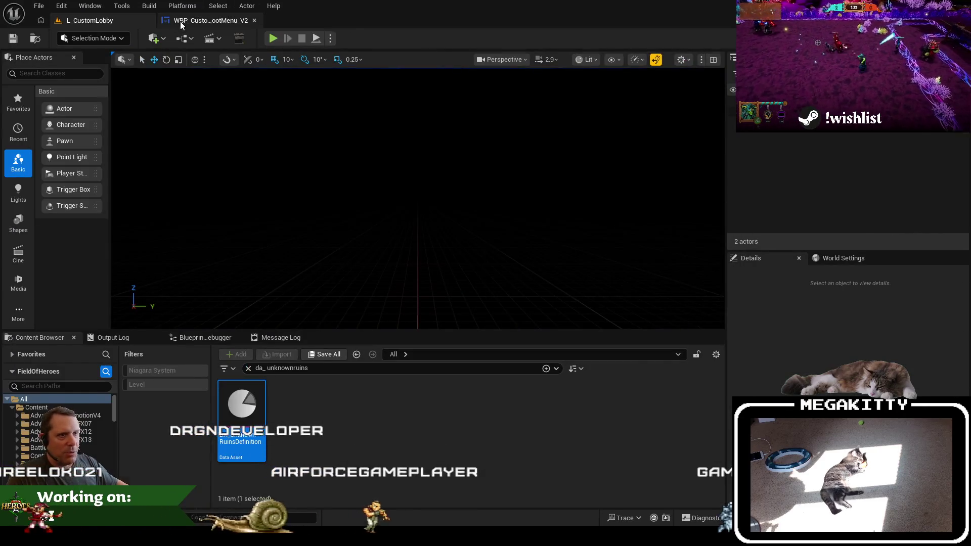
Return to the WBP_CustomLobby_RootMenu_V2 designer and scroll through the selected widget's Details
left_click(212, 20)
scroll(111, 420, "down", 3)
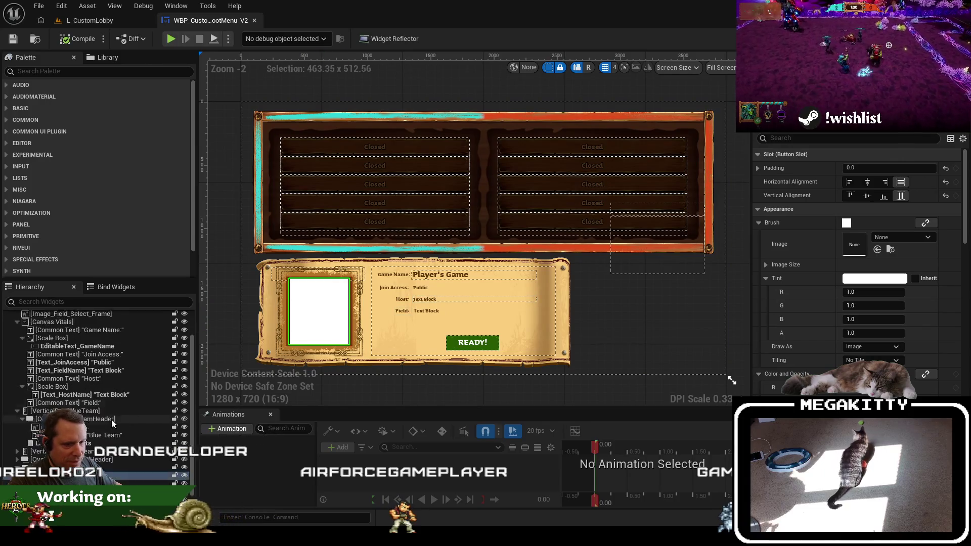
scroll(876, 291, "down", 10)
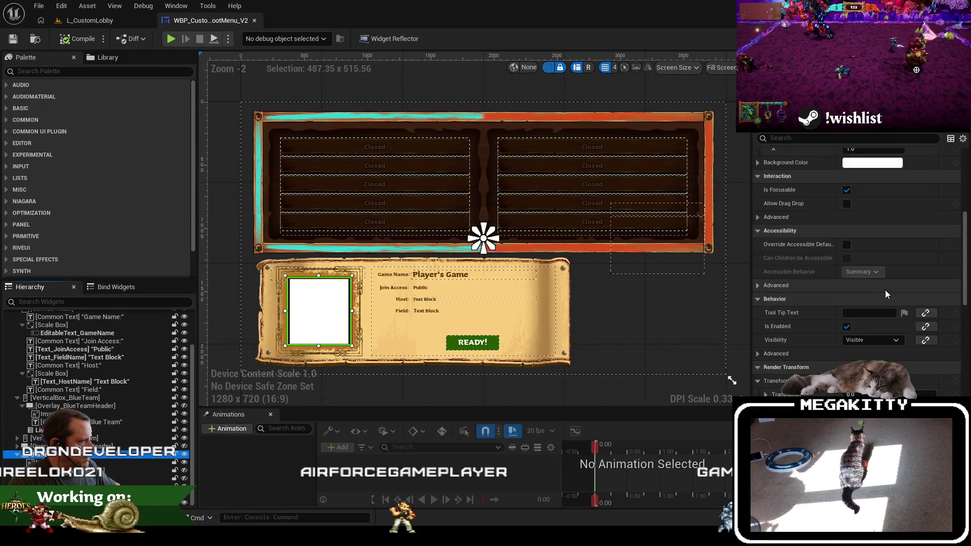
scroll(937, 313, "up", 4)
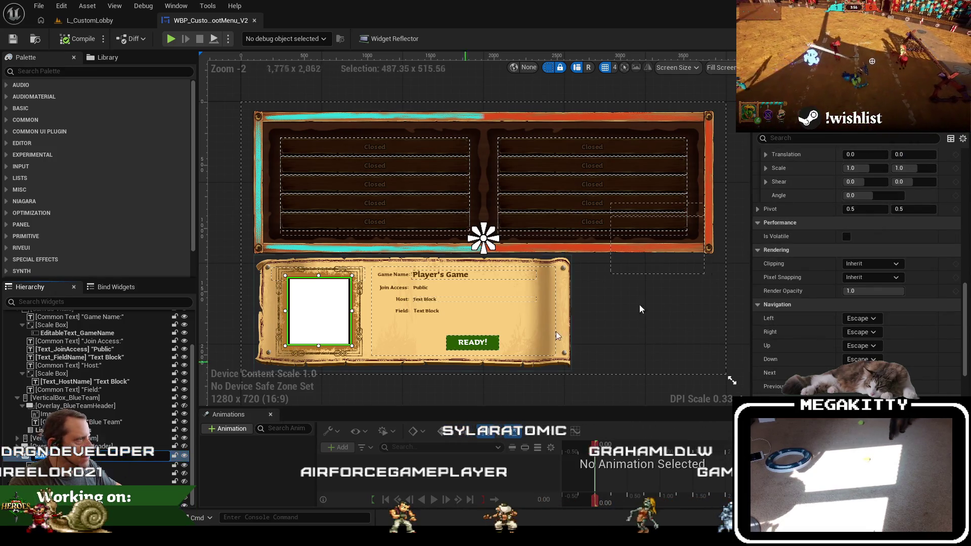
scroll(859, 252, "up", 5)
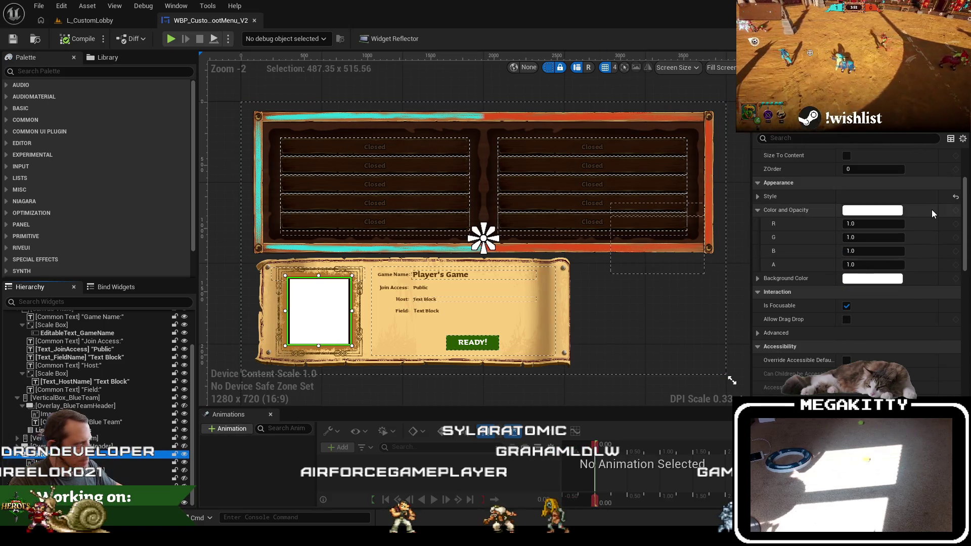
scroll(930, 210, "up", 3)
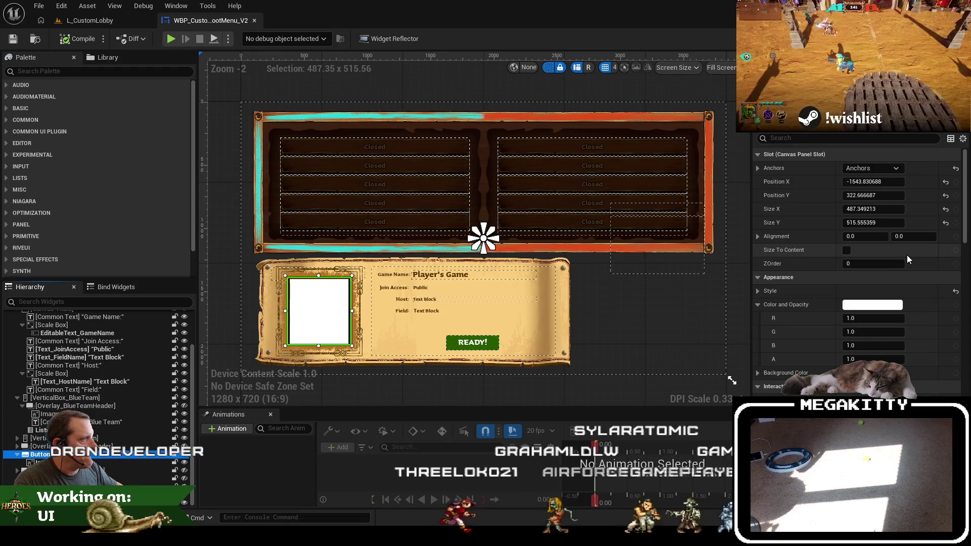
scroll(907, 254, "down", 10)
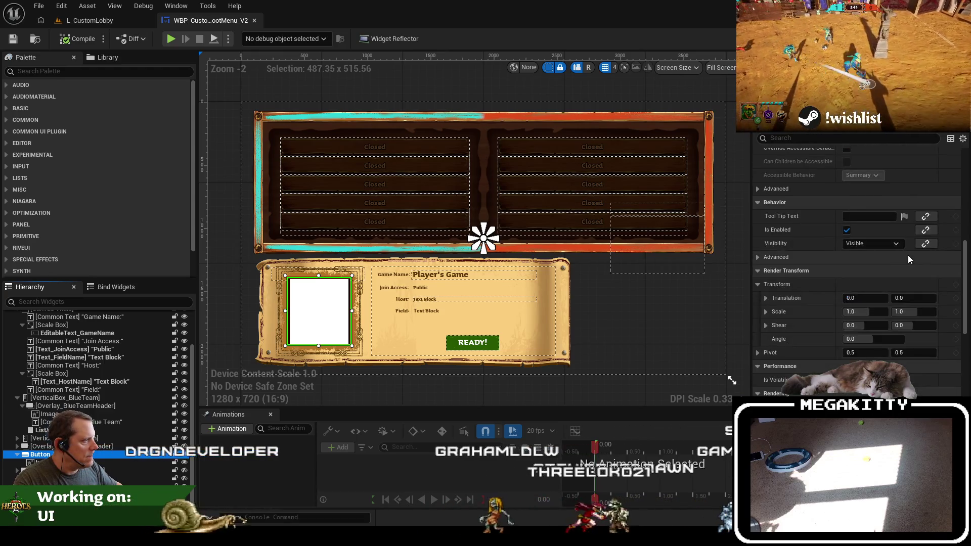
scroll(908, 255, "up", 10)
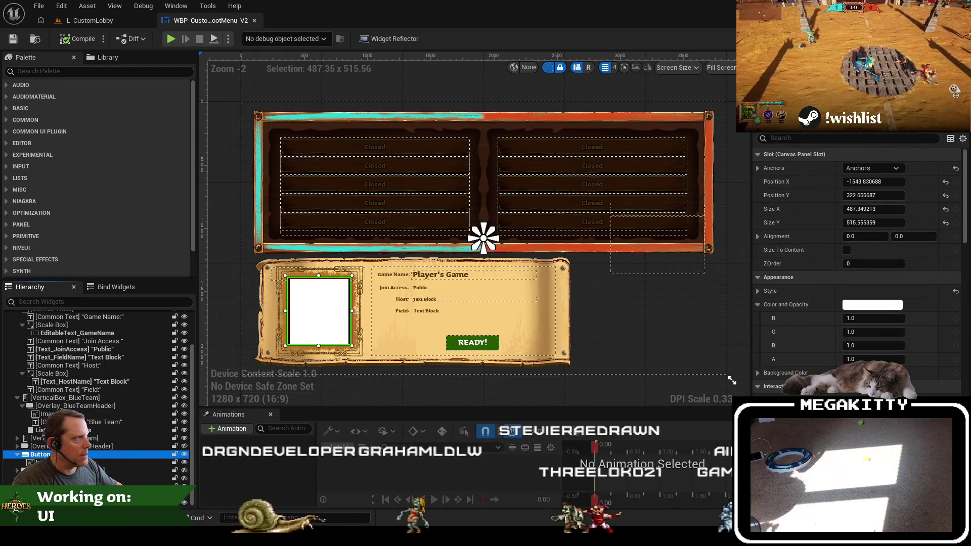
Jump to the On Clicked (Button_MatchField) event in the widget's EventGraph
left_click(950, 38)
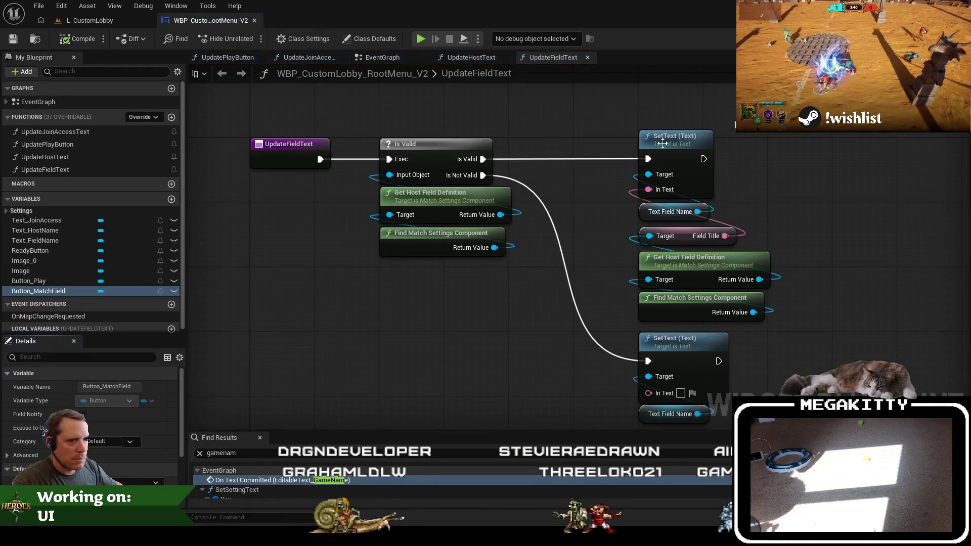
left_click(6, 102)
left_click(89, 152)
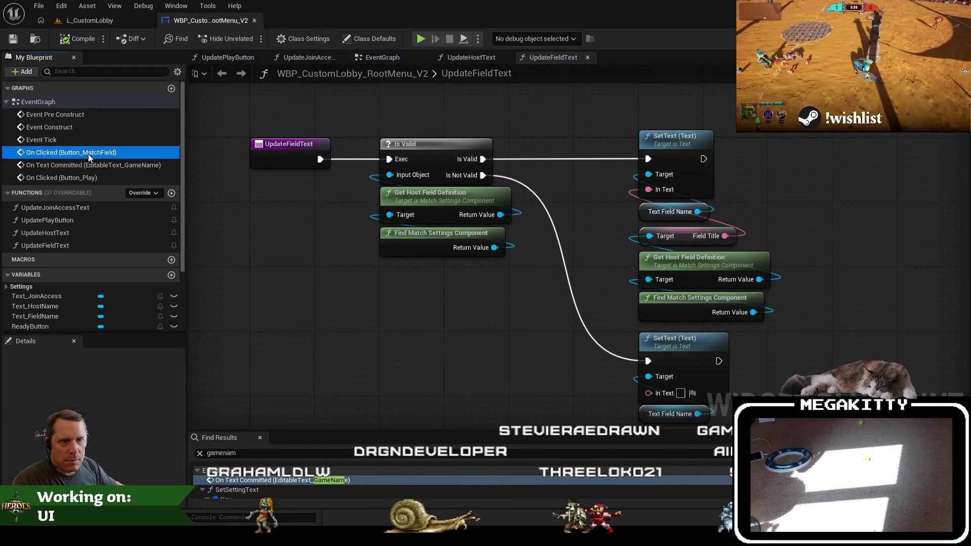
double_click(90, 152)
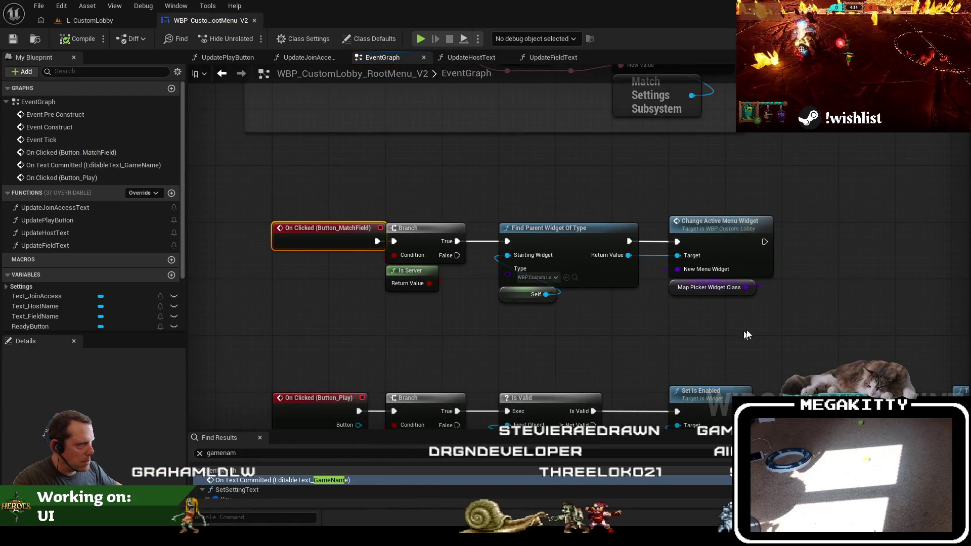
Shift the Button_MatchField click-handler nodes about 112 px right and inspect Change Active Menu Widget
left_click_drag(744, 335, 440, 213)
left_click_drag(581, 228, 638, 228)
left_click(635, 215)
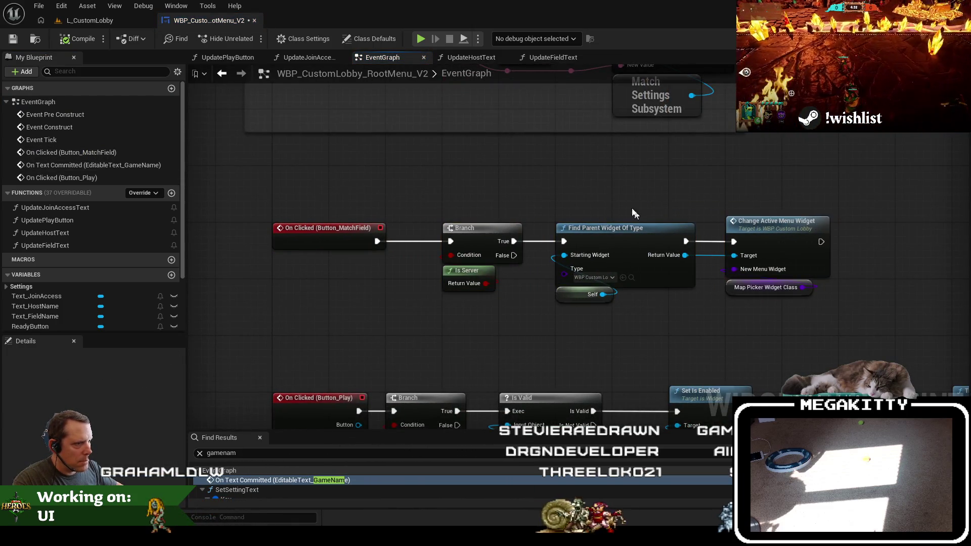
scroll(91, 253, "down", 1)
scroll(90, 252, "up", 1)
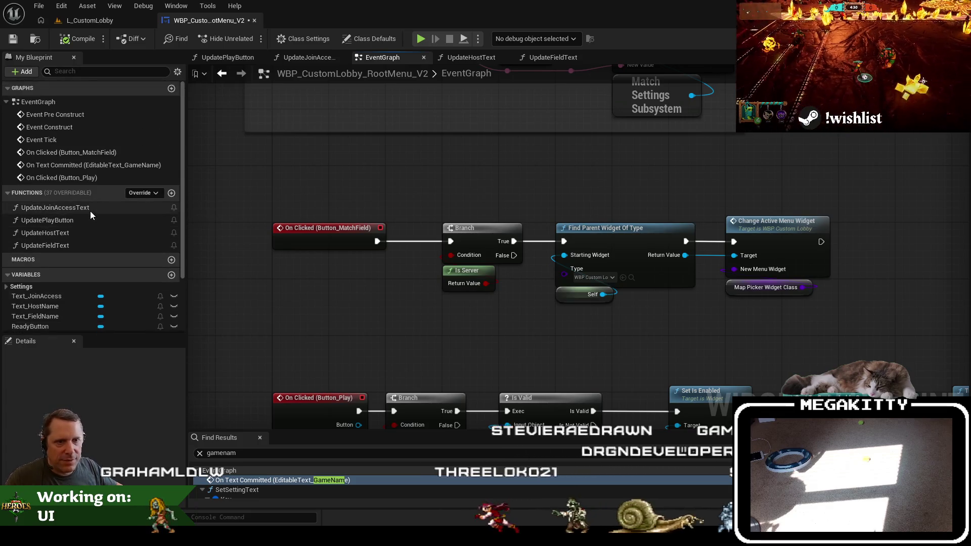
scroll(90, 217, "down", 2)
scroll(48, 234, "up", 2)
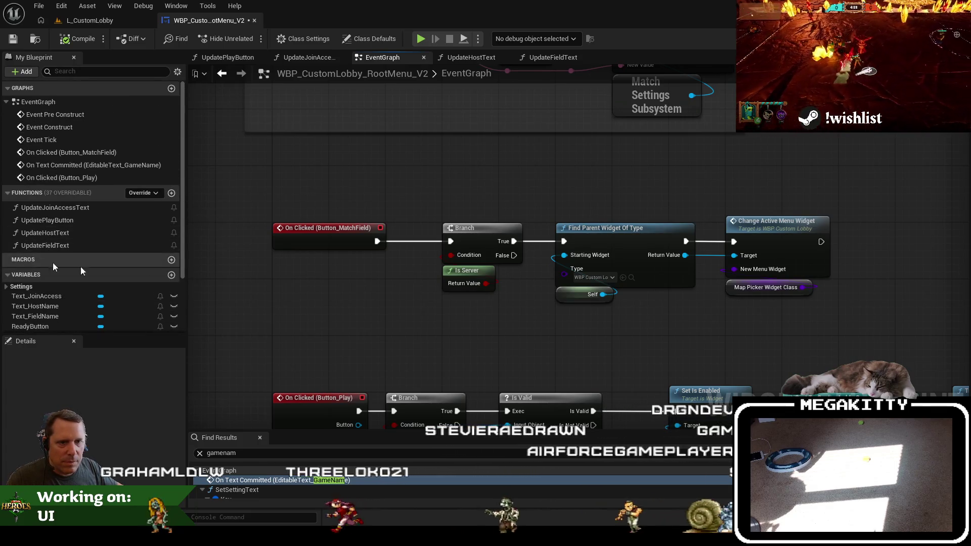
left_click(776, 276)
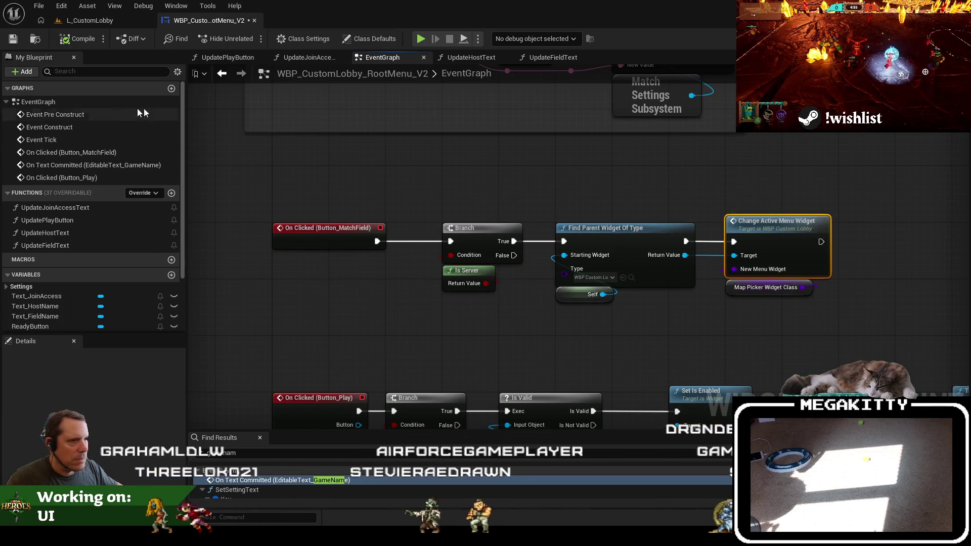
left_click(90, 20)
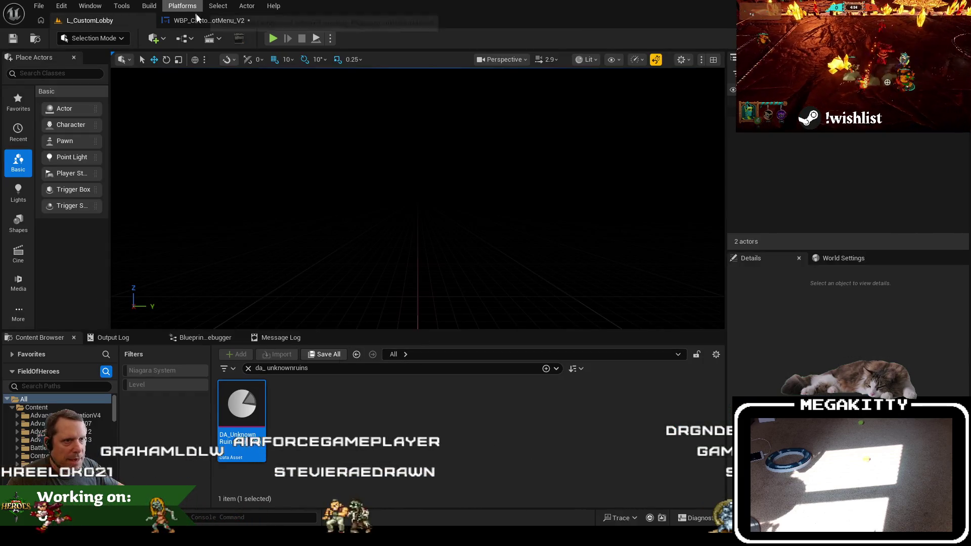
Find the WBP_CustomLobby_MapPicker_V2 widget blueprint in the Content Browser and open it
left_click(202, 20)
key("ctrl+b")
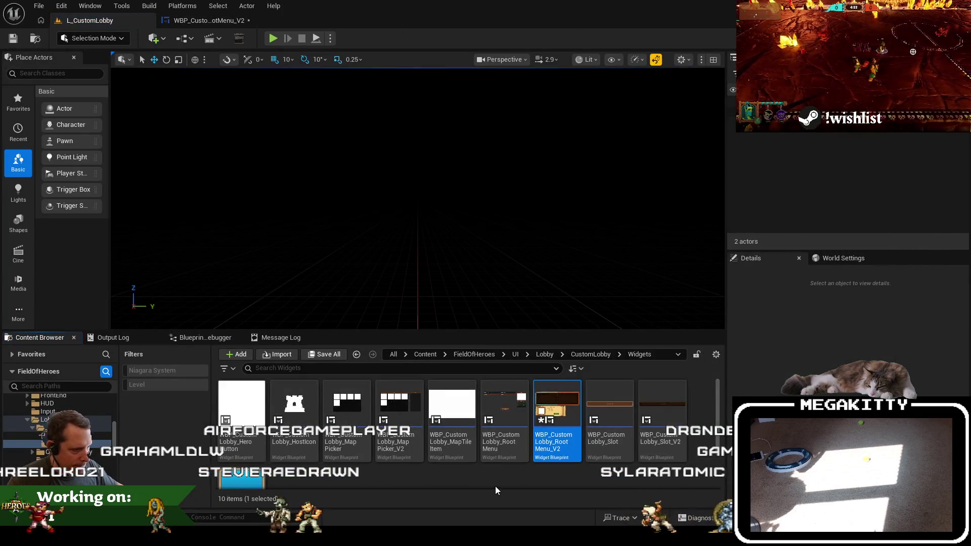
scroll(496, 484, "down", 1)
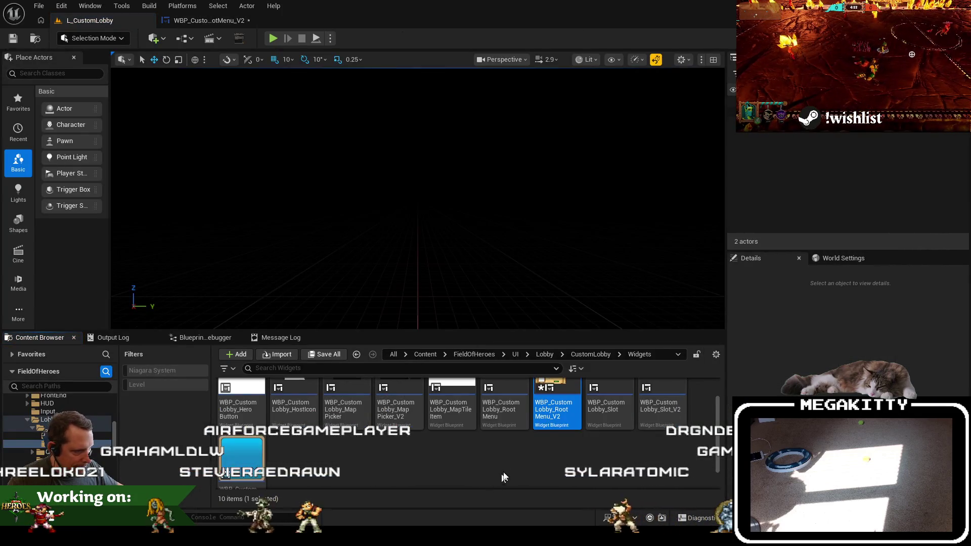
double_click(403, 405)
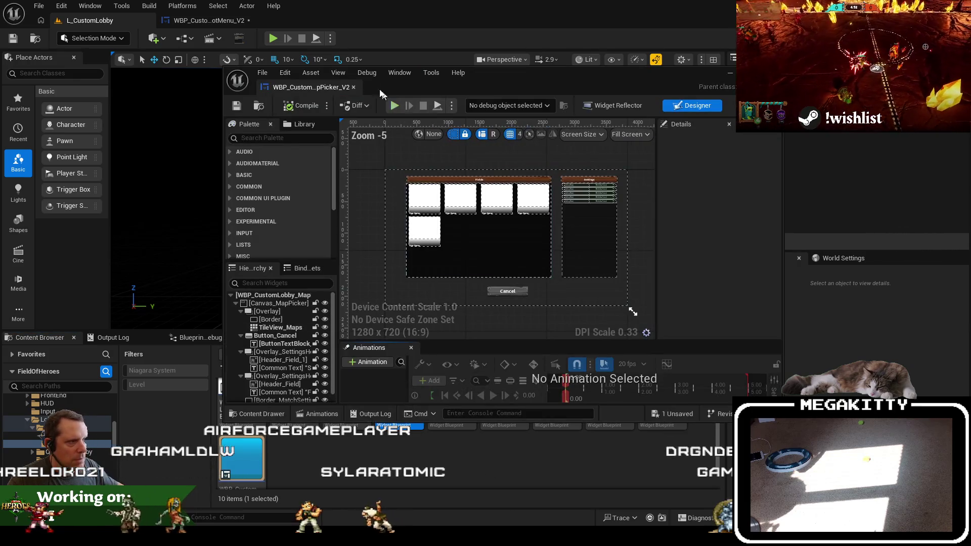
Dock the map picker editor with the other tabs and show its EventGraph for the Cancel button
left_click_drag(305, 84, 311, 18)
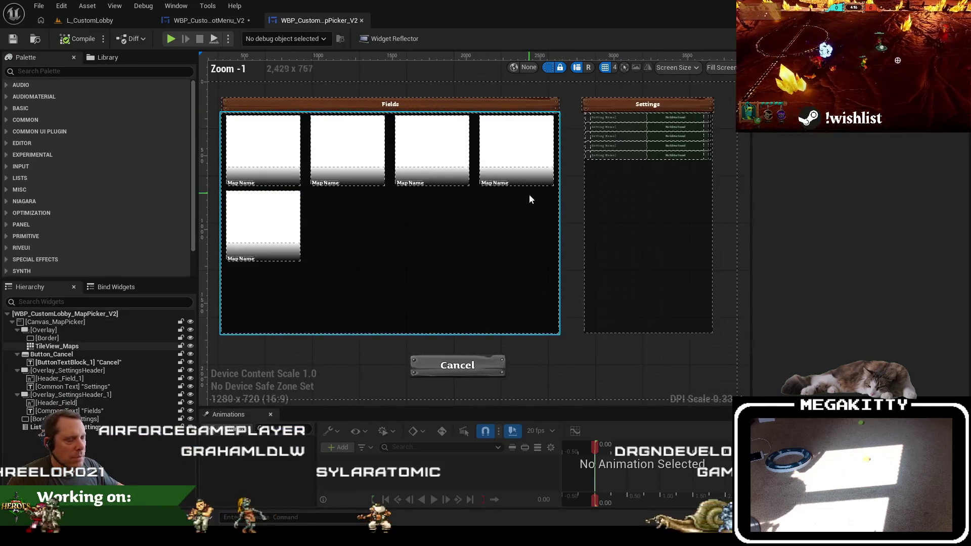
left_click(479, 347)
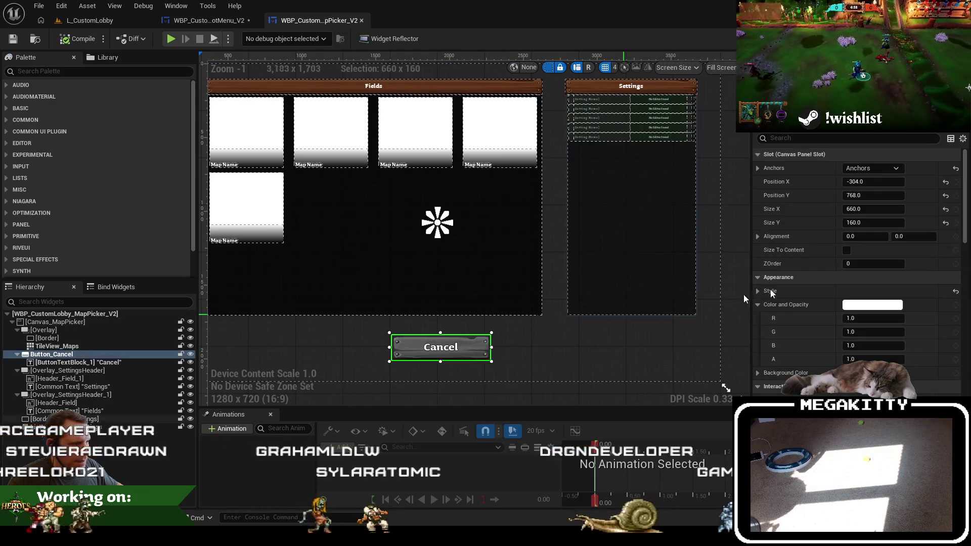
left_click(953, 38)
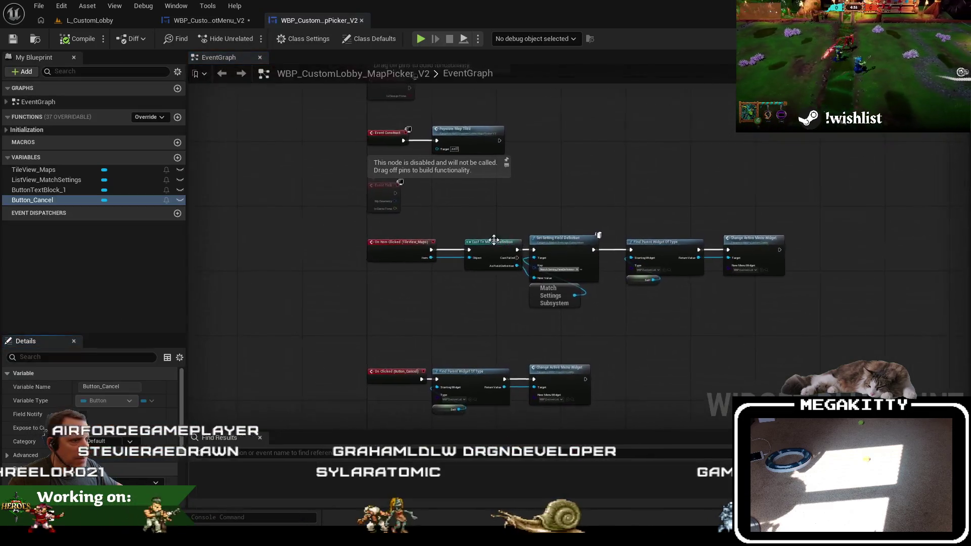
scroll(222, 152, "up", 2)
scroll(222, 156, "up", 1)
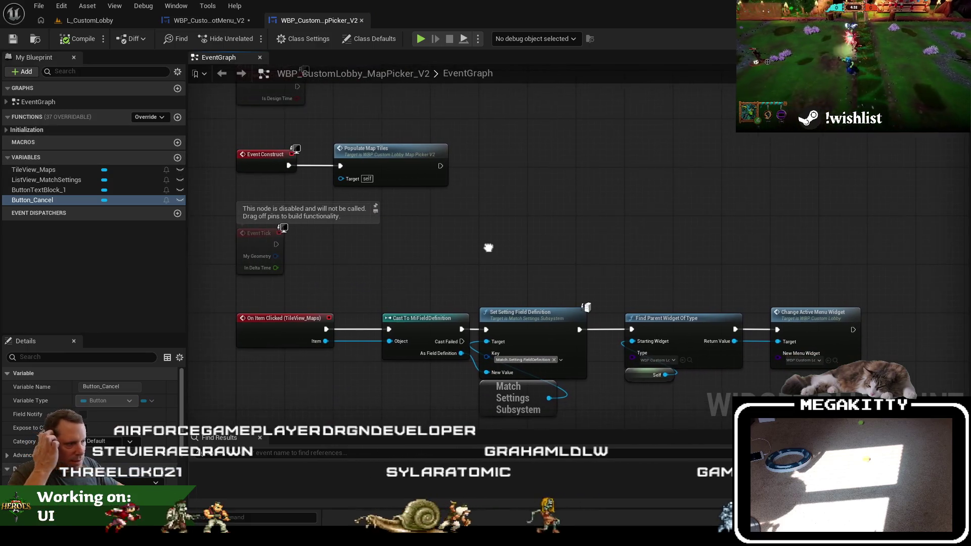
left_click_drag(488, 247, 456, 202)
scroll(556, 304, "up", 1)
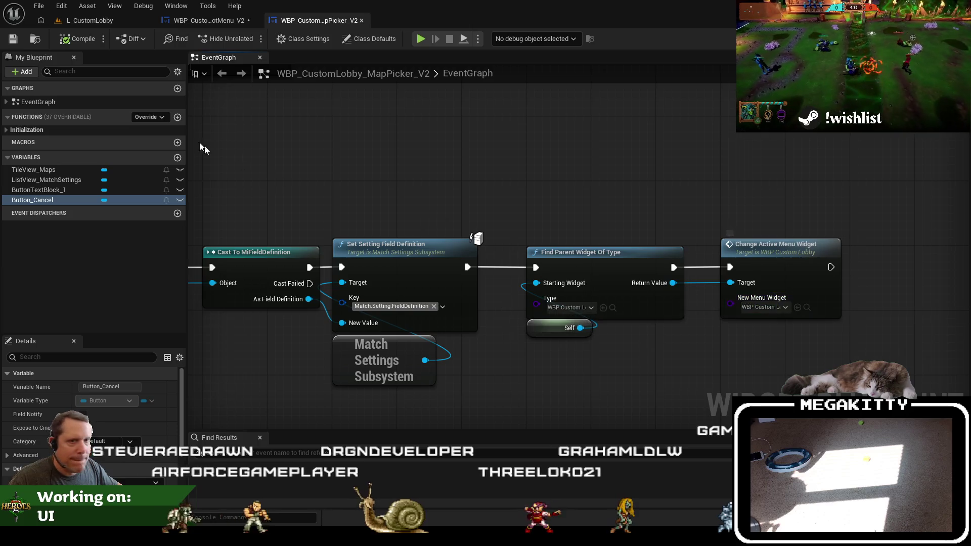
left_click_drag(539, 187, 396, 195)
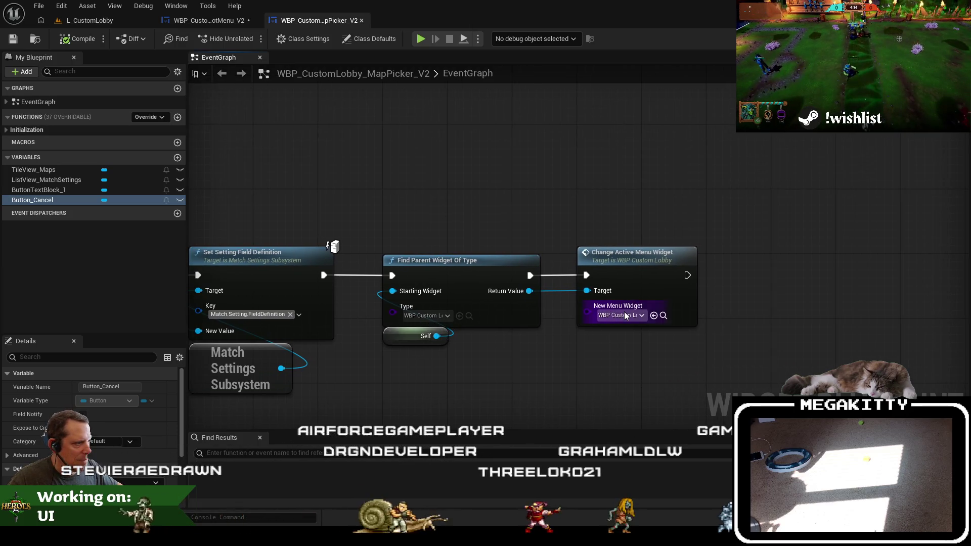
left_click(178, 159)
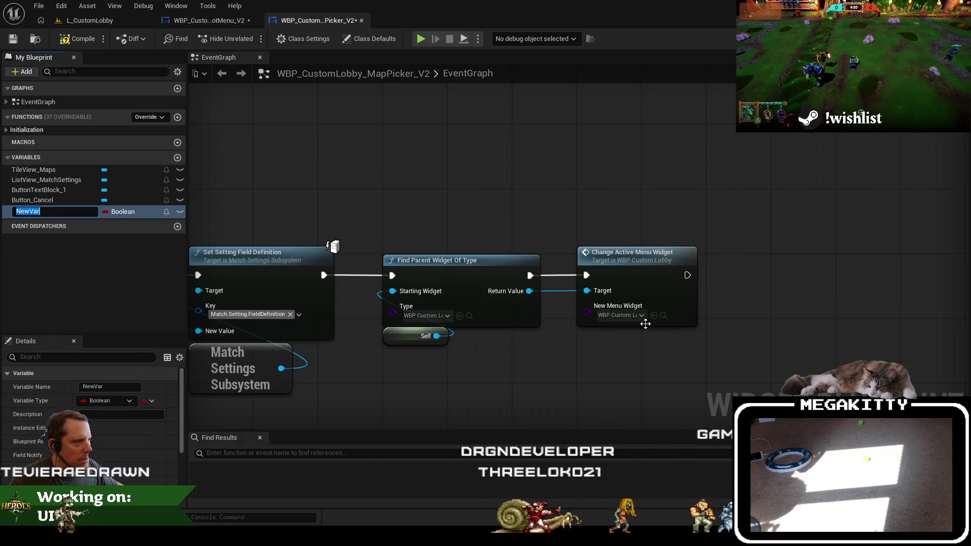
Create variable CustomLobbyRootWidgetClass as a User Widget class reference in category Settings
type("Custom")
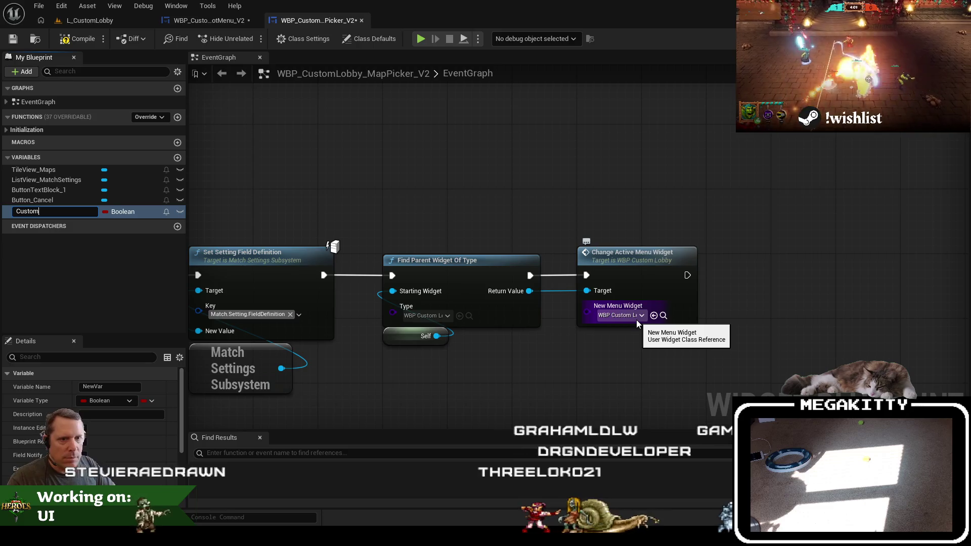
type("LobbyRootWidgetClass")
key("Return")
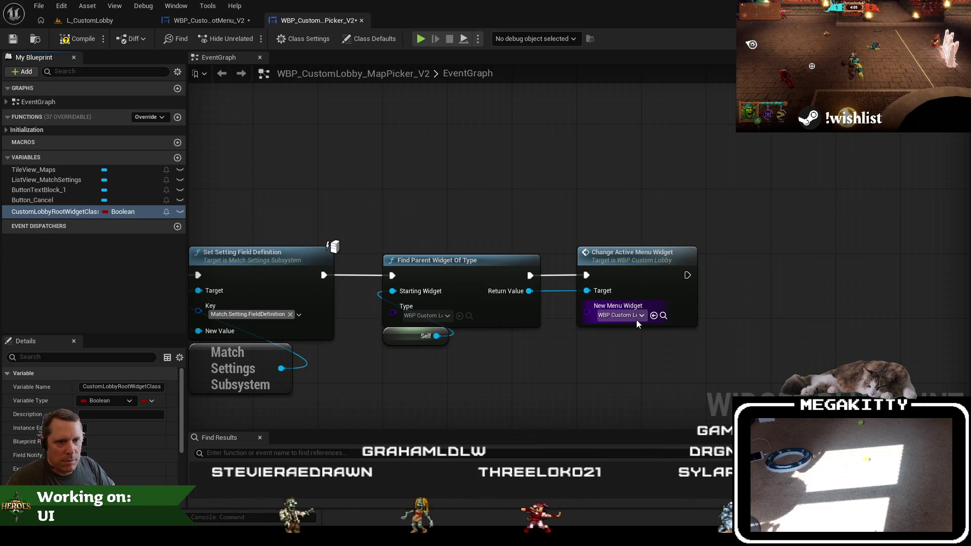
left_click(121, 212)
type("user")
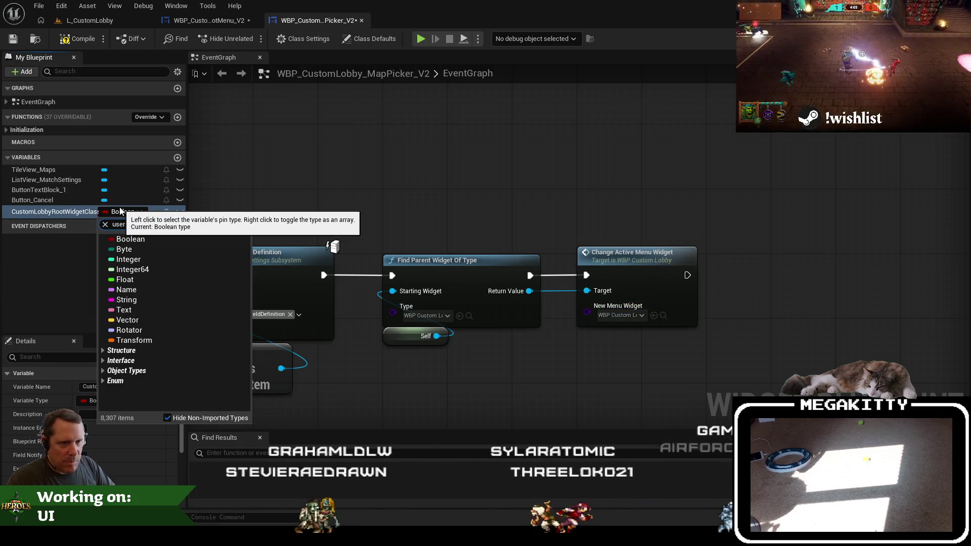
type("wid")
mouse_move(182, 280)
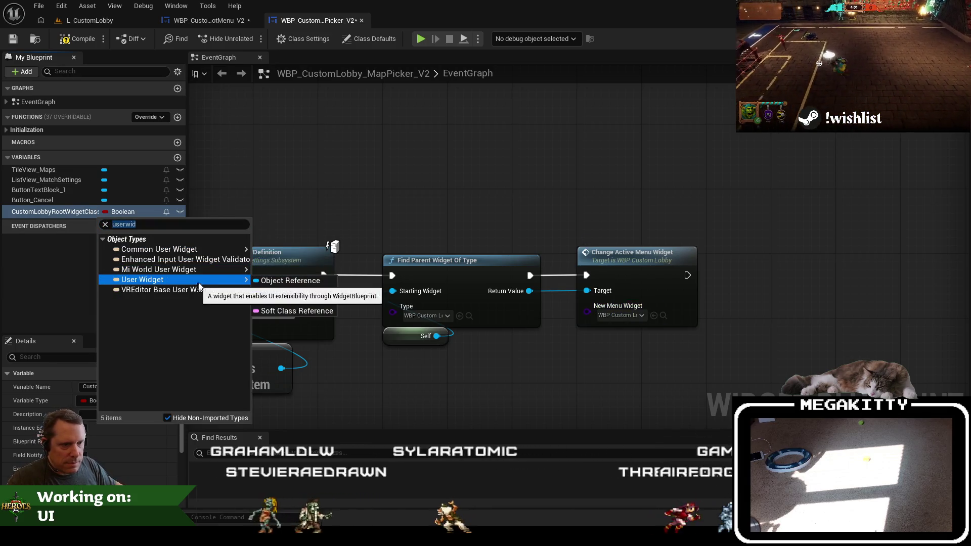
left_click(273, 292)
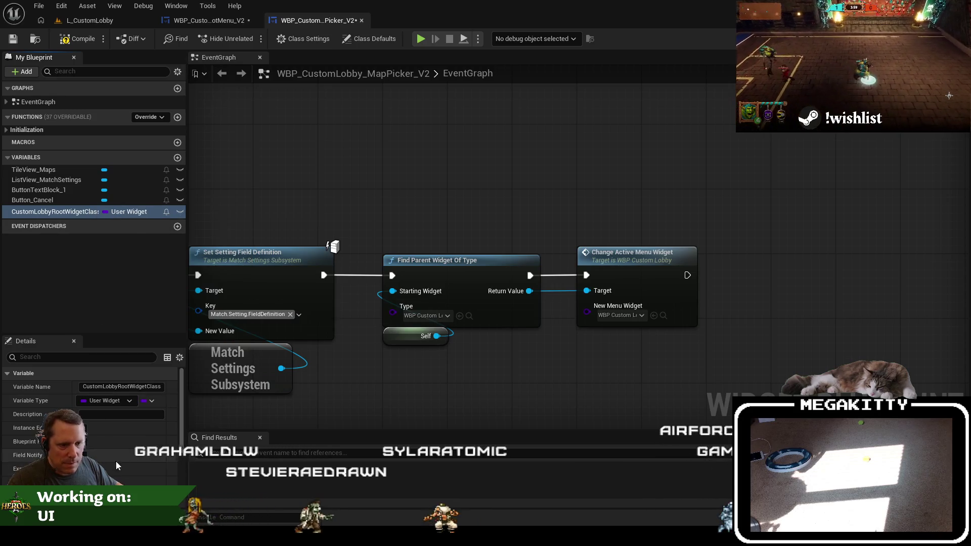
scroll(115, 465, "down", 3)
type("Settings")
key("Return")
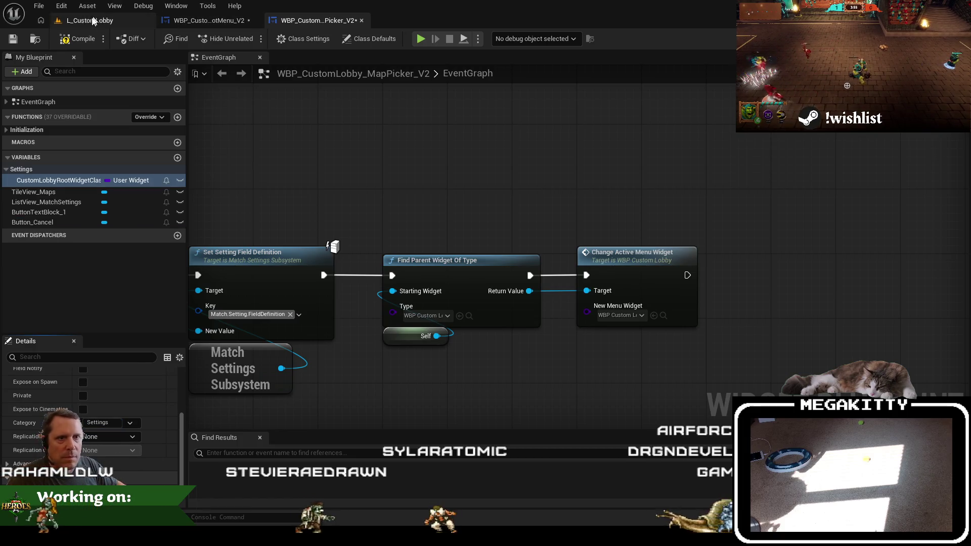
Wire a CustomLobbyRootWidgetClass getter into Change Active Menu Widget's New Menu Widget and save
left_click(116, 489)
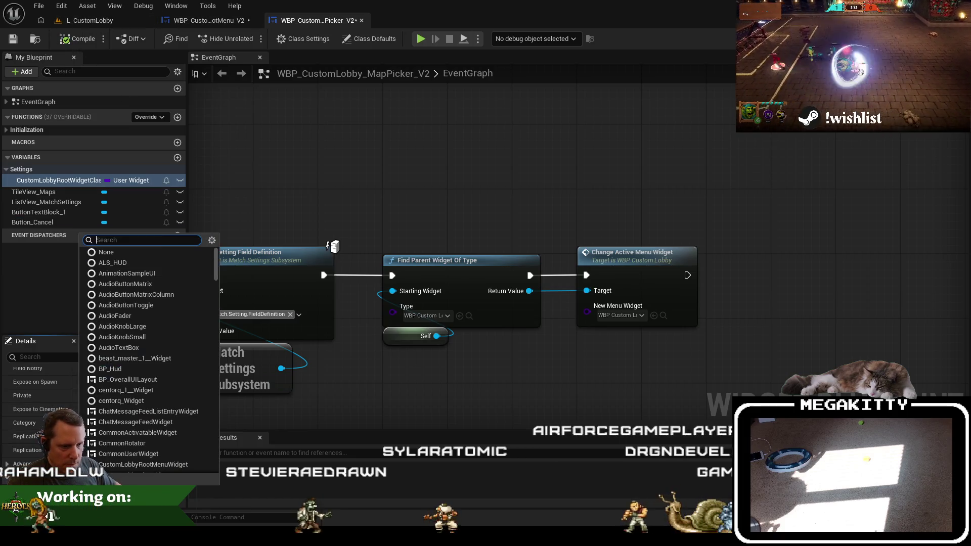
type("root v2")
key("Escape")
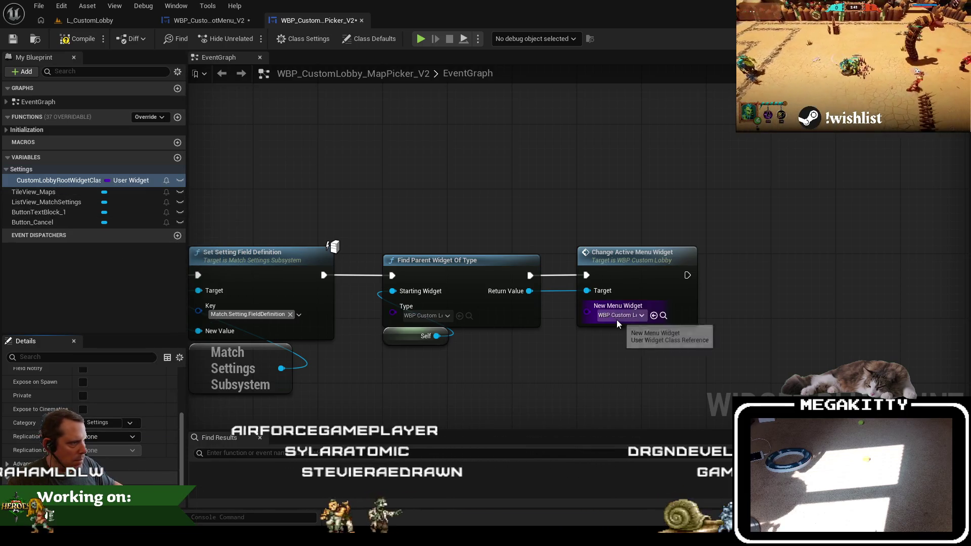
left_click(632, 315)
key("Escape")
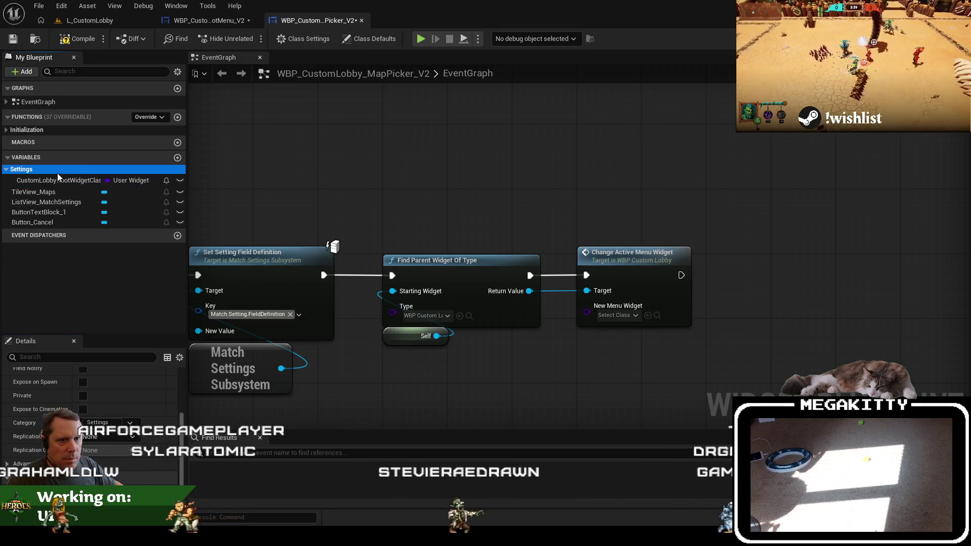
mouse_move(56, 182)
left_mouse_down()
mouse_move(543, 345)
mouse_move(568, 337)
left_mouse_up()
left_click(607, 354)
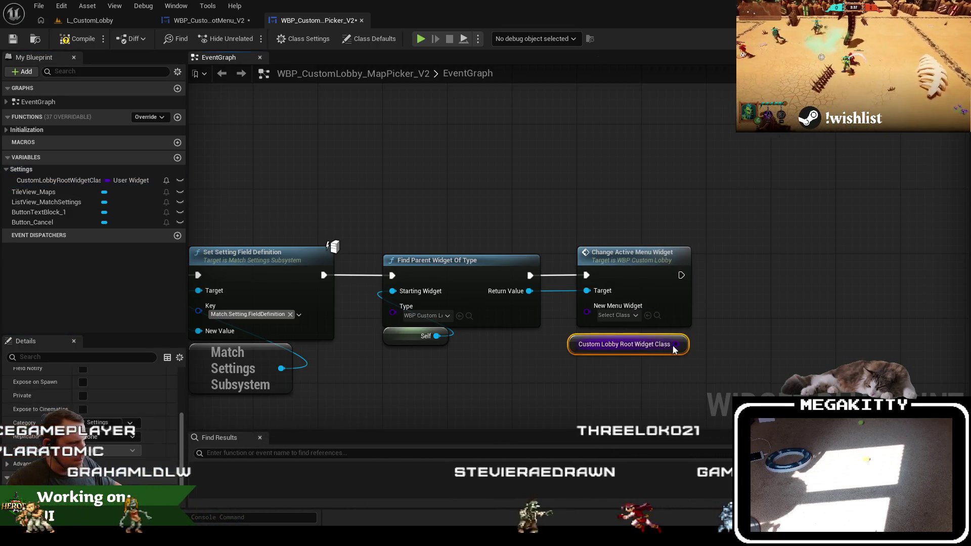
left_click_drag(676, 344, 586, 305)
left_click_drag(605, 337, 616, 321)
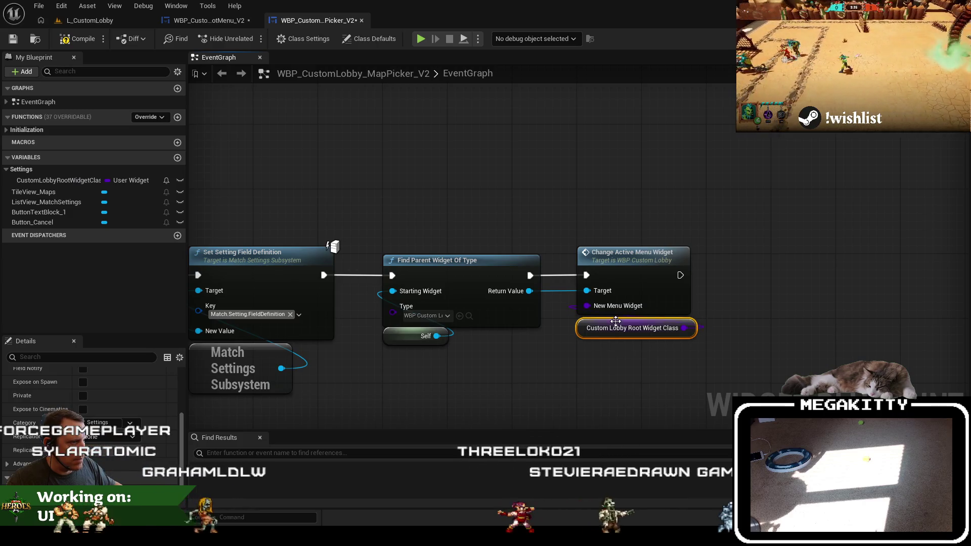
left_click(14, 39)
Save the root menu blueprint and play-test L_CustomLobby, opening the map picker and cancelling back
left_click(186, 20)
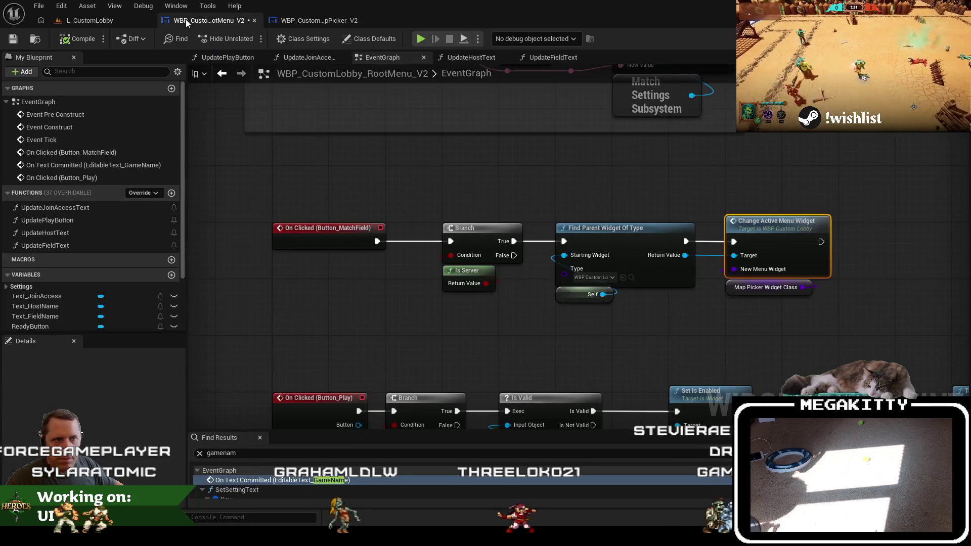
left_click(13, 39)
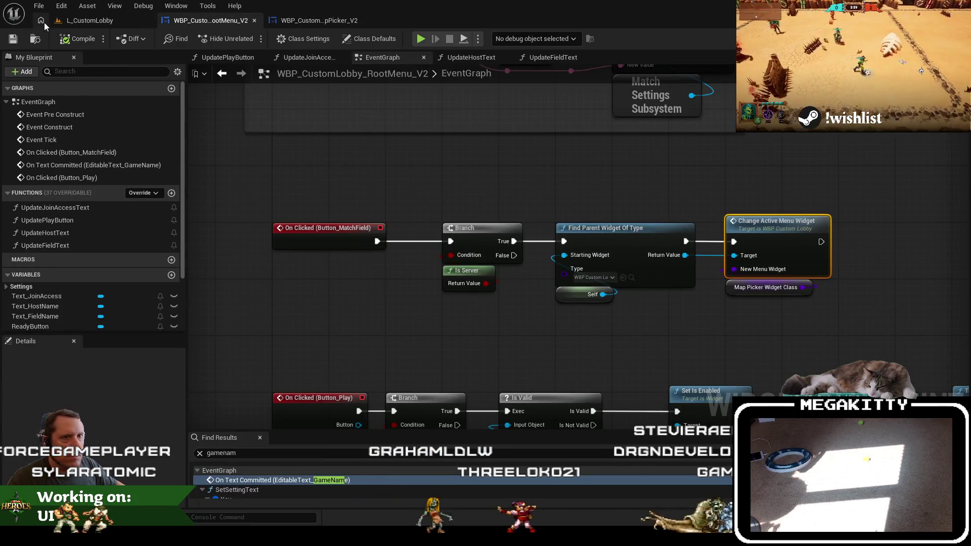
left_click(97, 23)
left_click(273, 39)
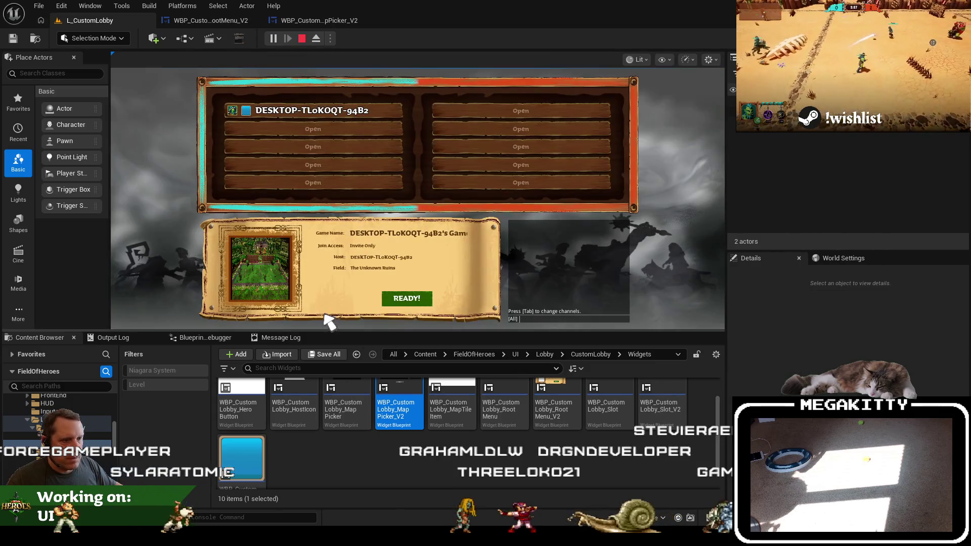
key("Escape")
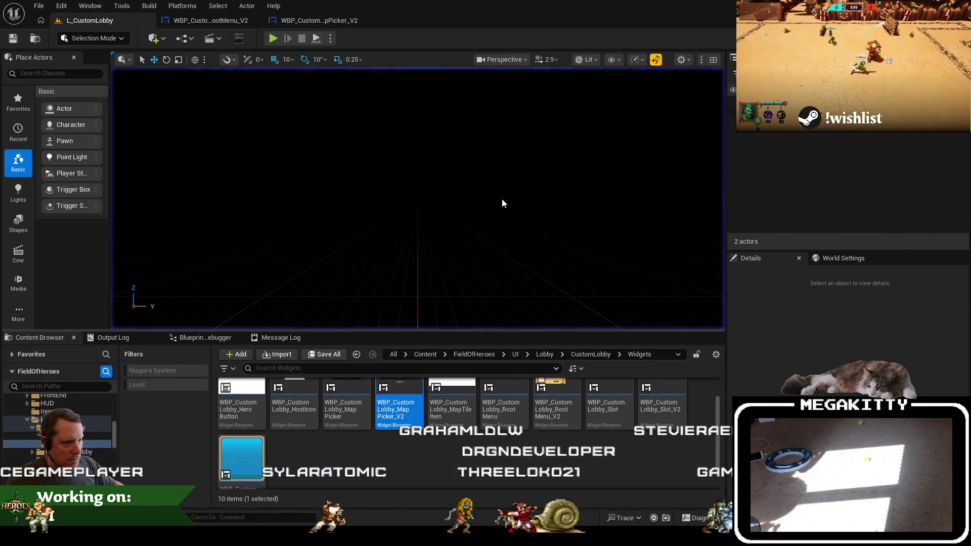
key("alt+p")
left_click(174, 397)
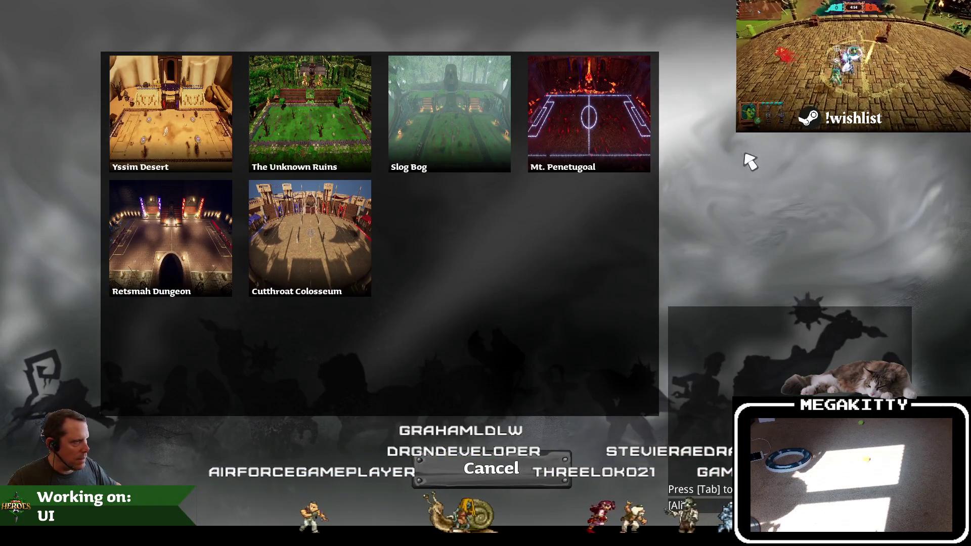
left_click(543, 485)
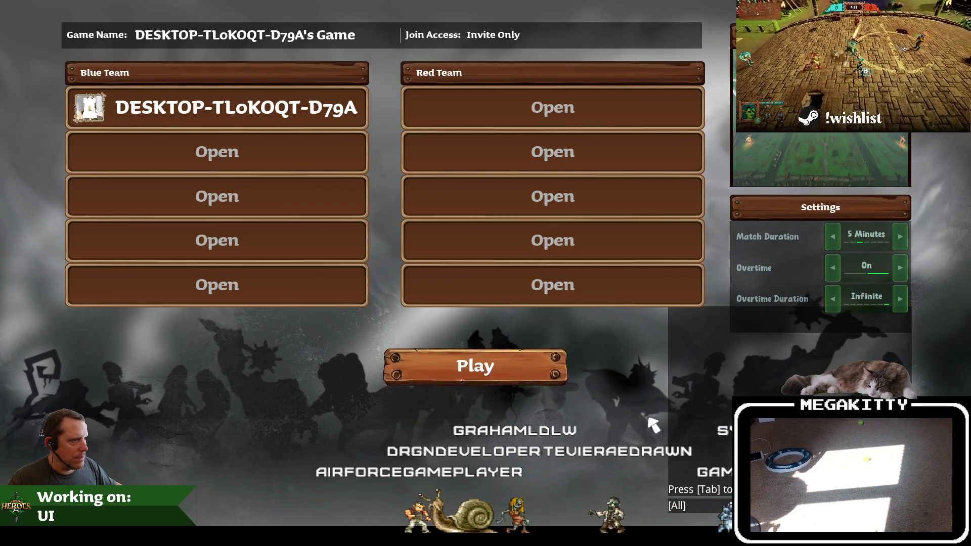
key("Escape")
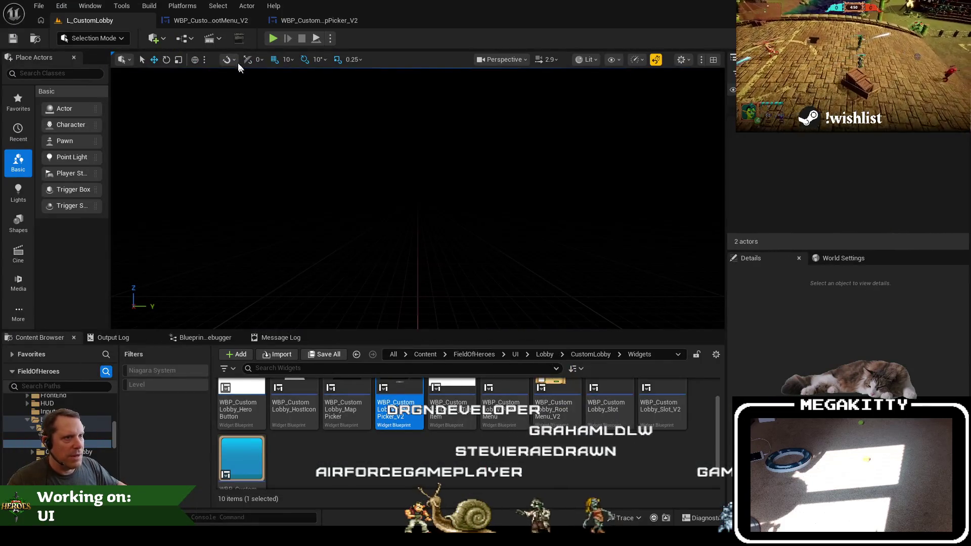
Inspect the root menu's Map Picker Widget Class variable, then go back to the lobby level
left_click(213, 20)
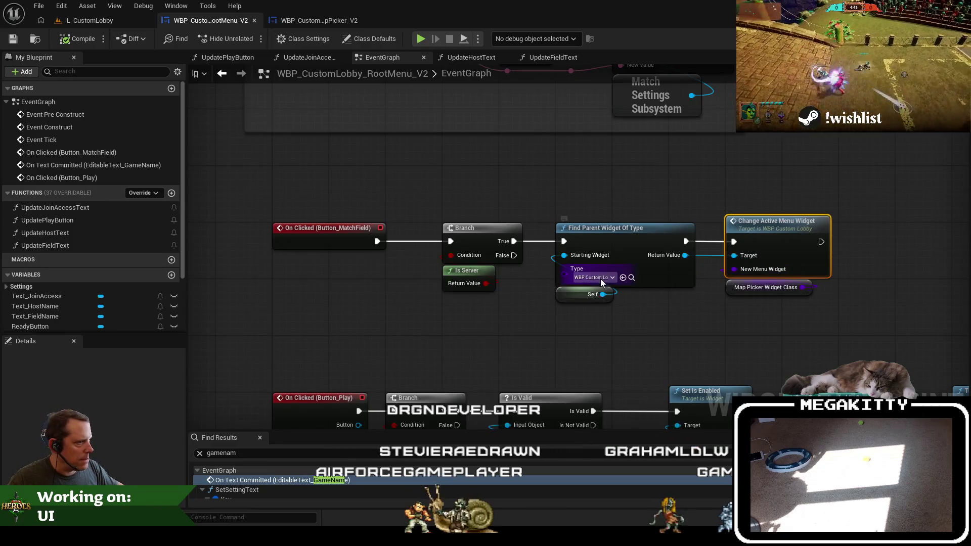
left_click(758, 287)
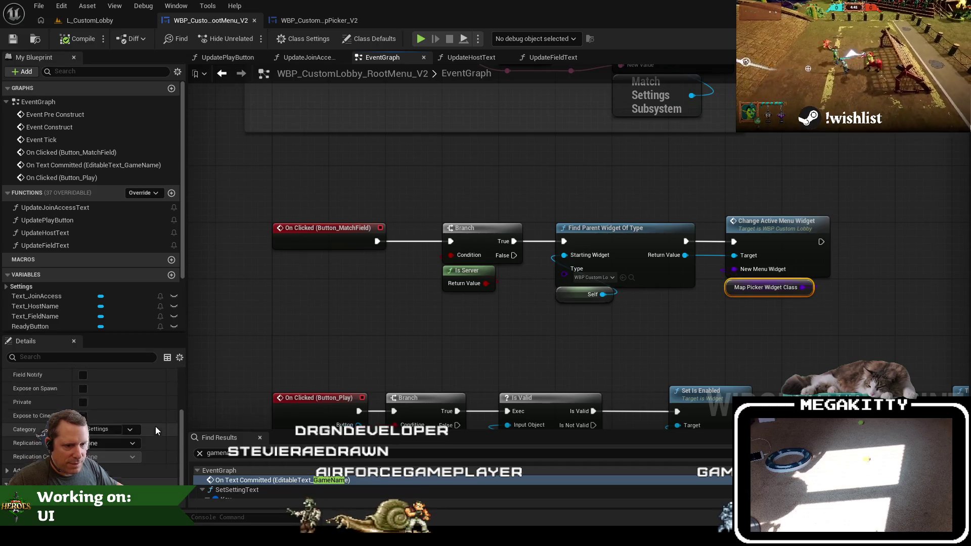
scroll(155, 426, "down", 1)
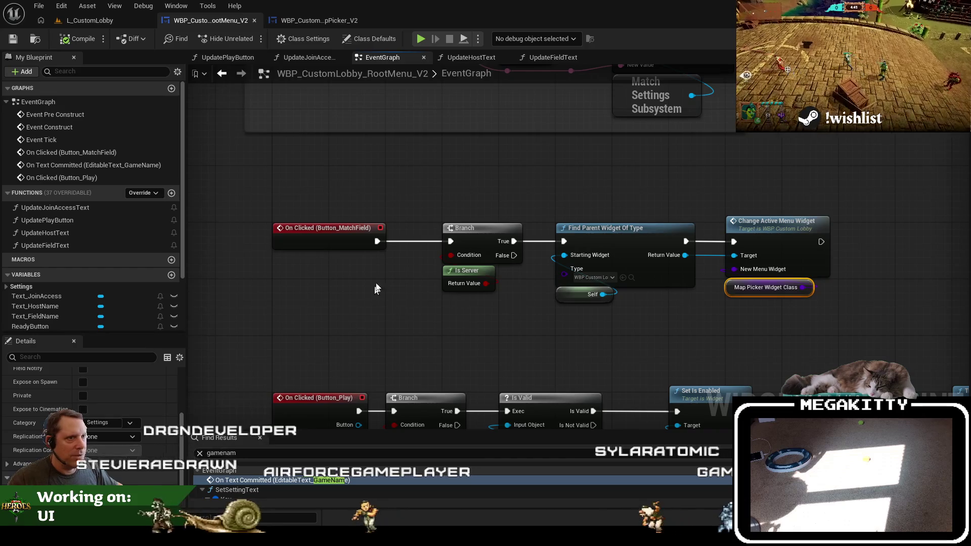
left_click(89, 21)
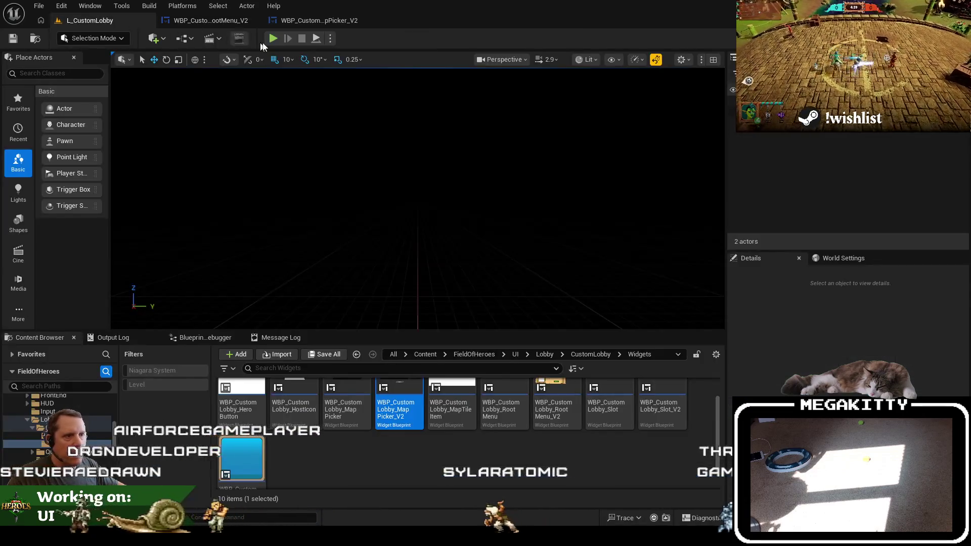
Play-test the lobby, open the map picker past the Button_MatchField breakpoint, then view the MapPicker_V2 graph
left_click(272, 41)
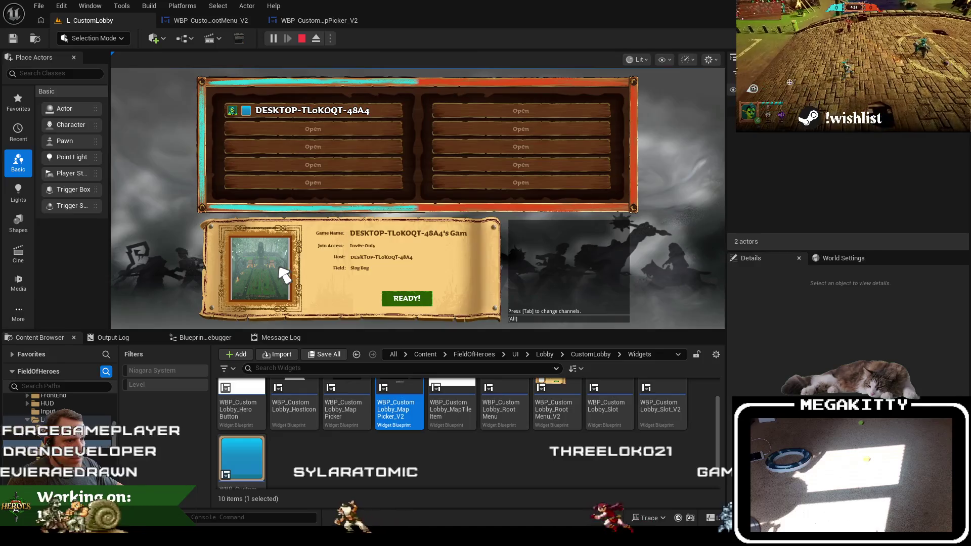
left_click(279, 268)
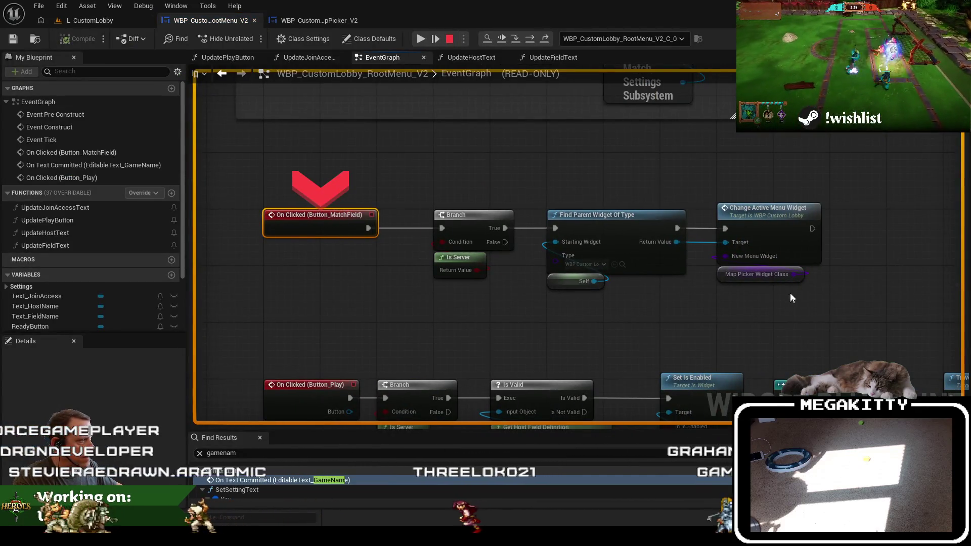
left_click(426, 38)
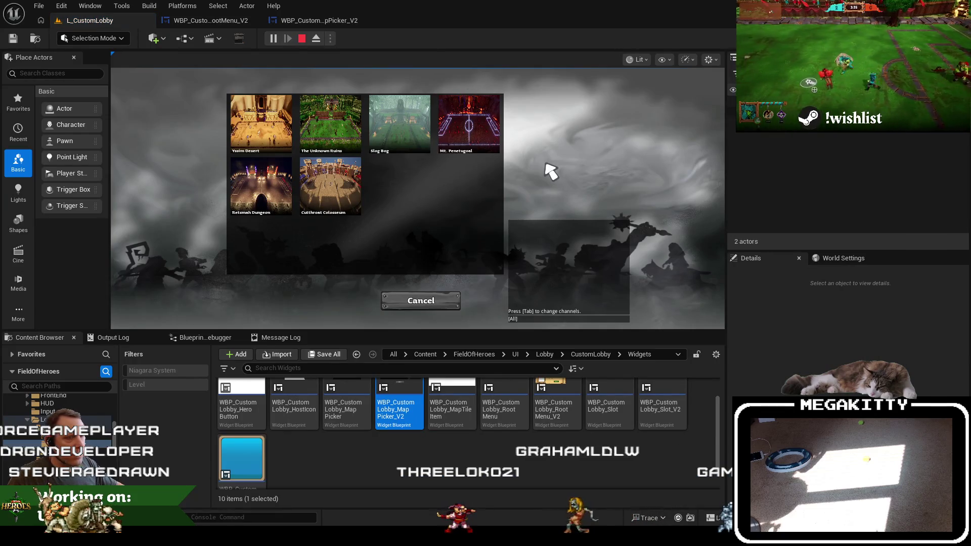
key("Escape")
left_click(319, 20)
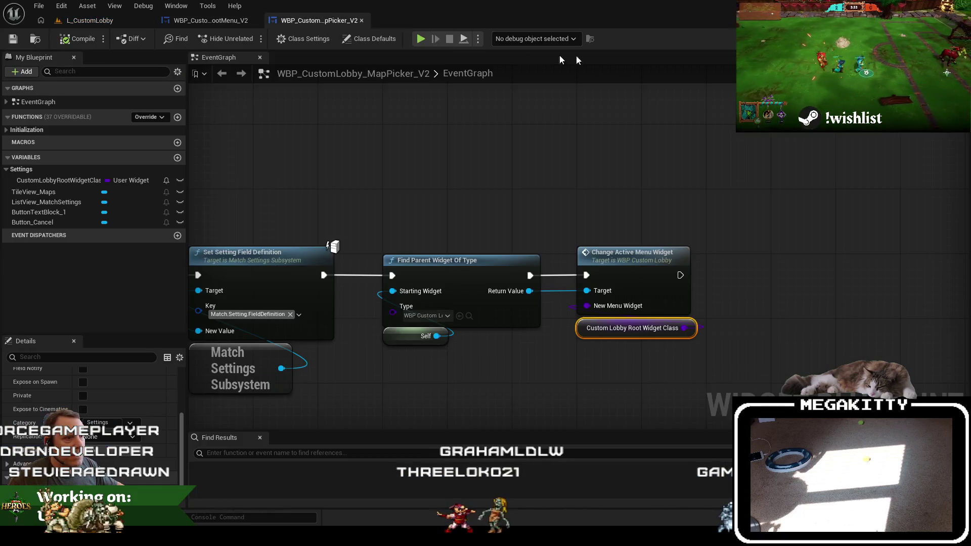
Set Overlay_SettingsHeader's Visibility to Not Hit-Testable (Self Only) in the map picker designer
scroll(324, 164, "down", 4)
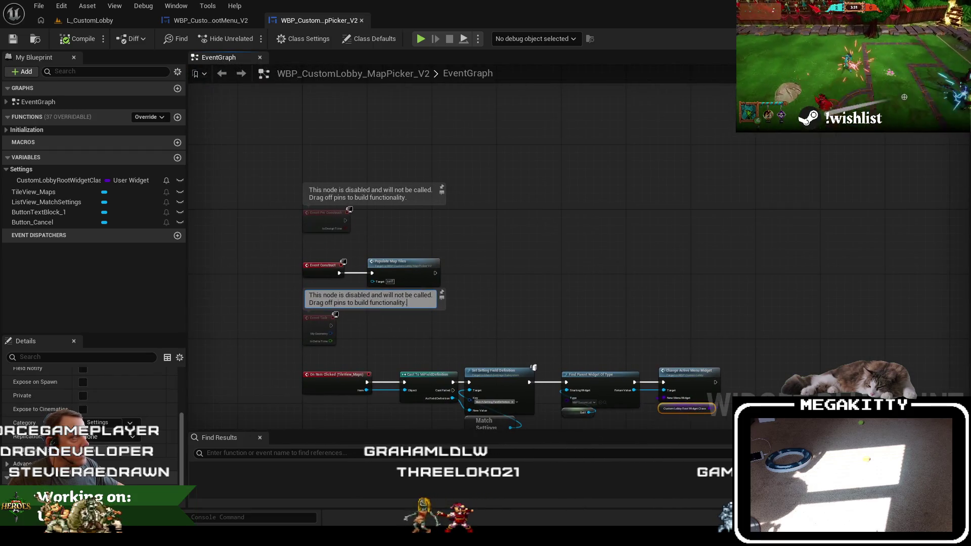
key("Return")
left_click(941, 38)
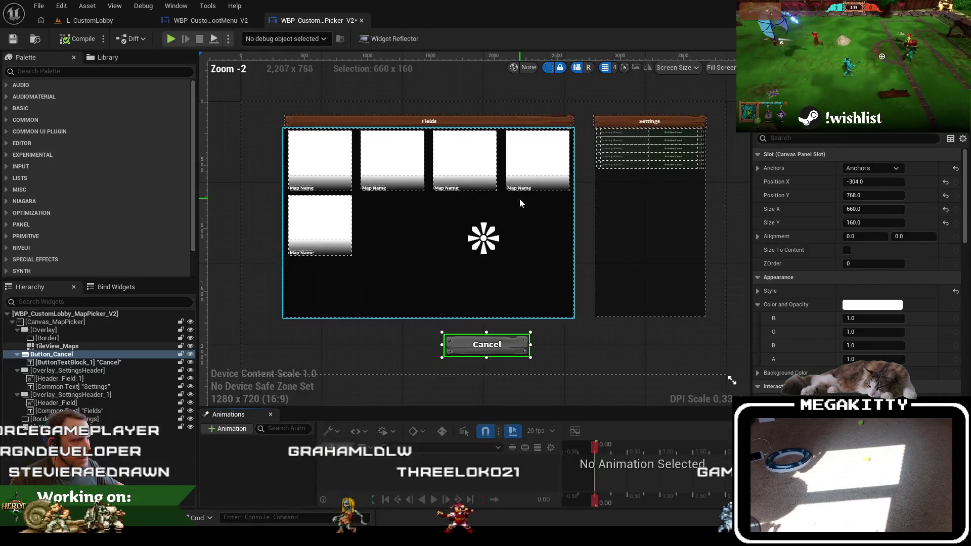
scroll(520, 198, "up", 3)
left_click(624, 113)
left_click(624, 114)
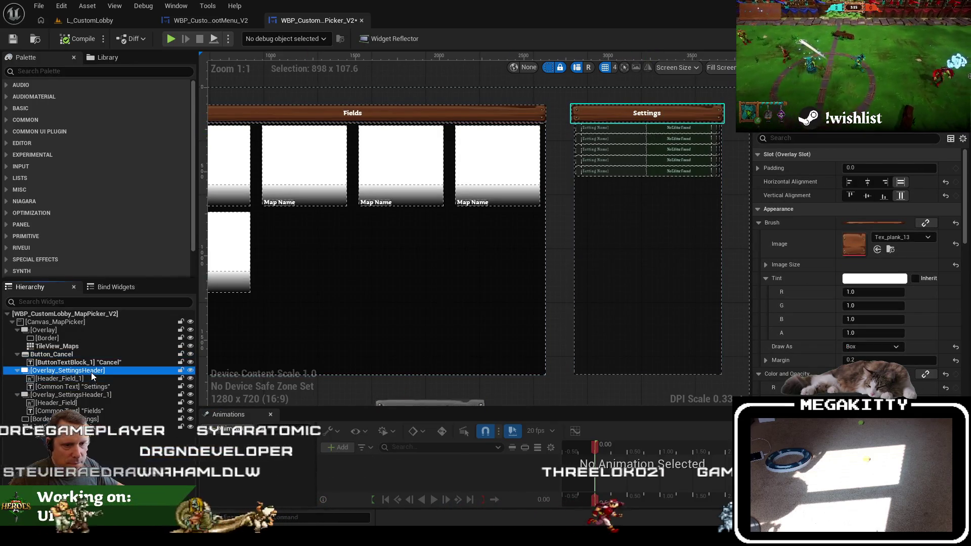
left_click(71, 370)
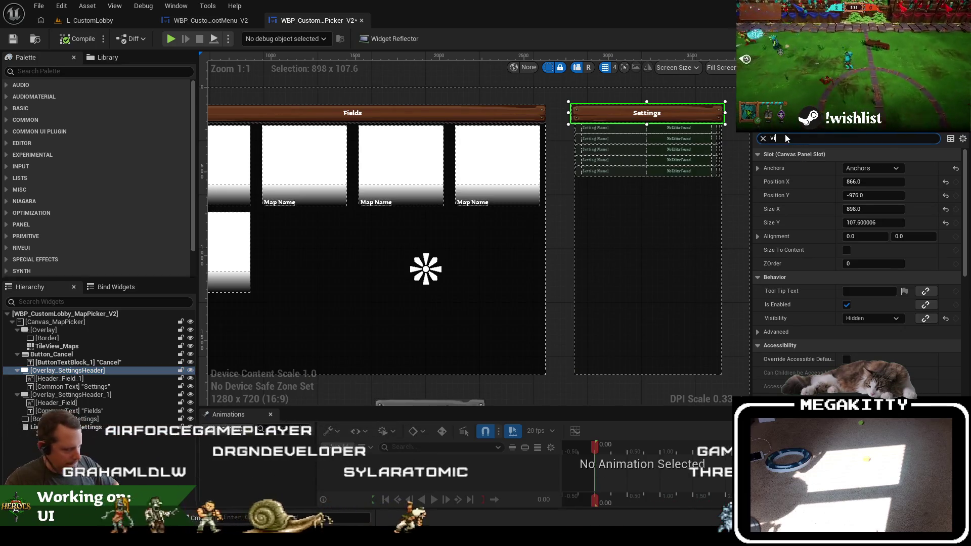
left_click(784, 135)
type("visi")
left_click(953, 168)
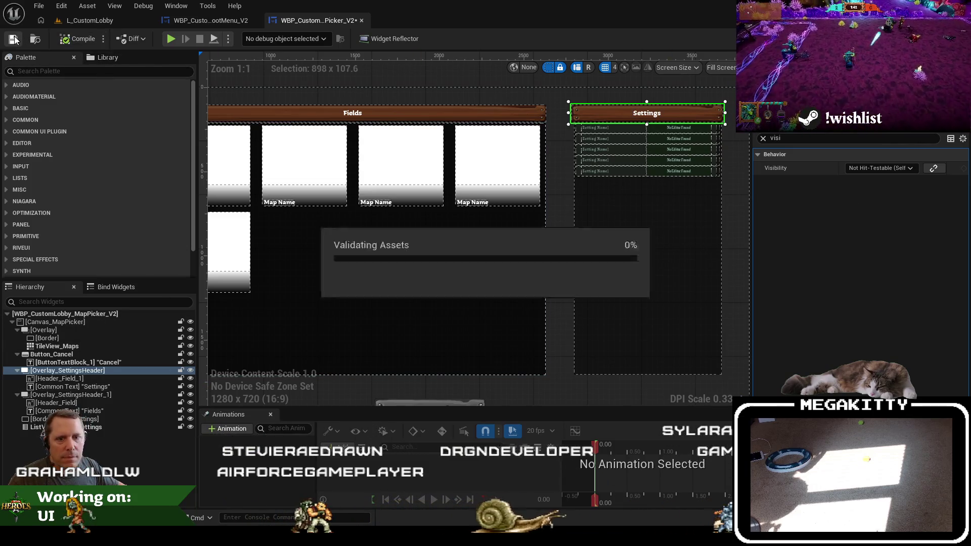
Play-test L_CustomLobby by opening the map selection grid, then stop
left_click(100, 21)
key("alt+p")
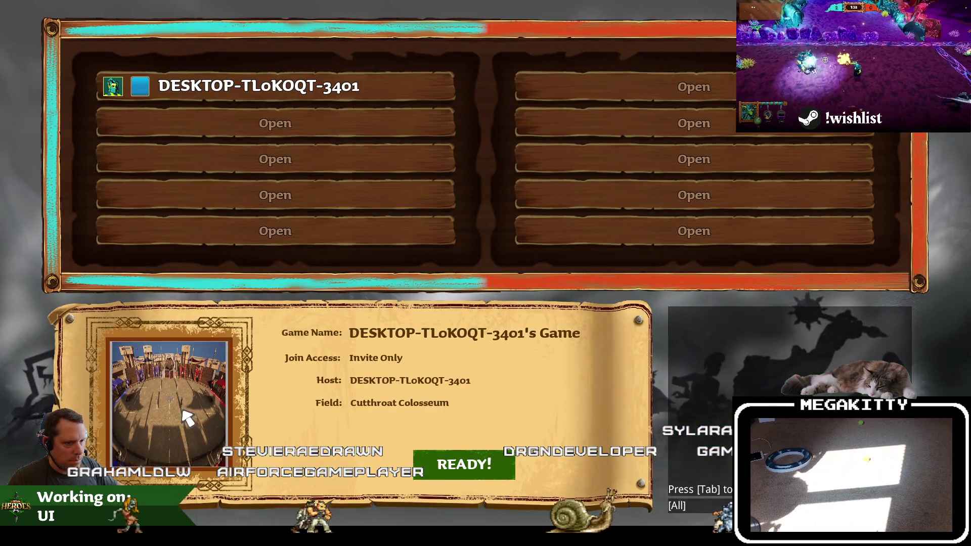
left_click(186, 416)
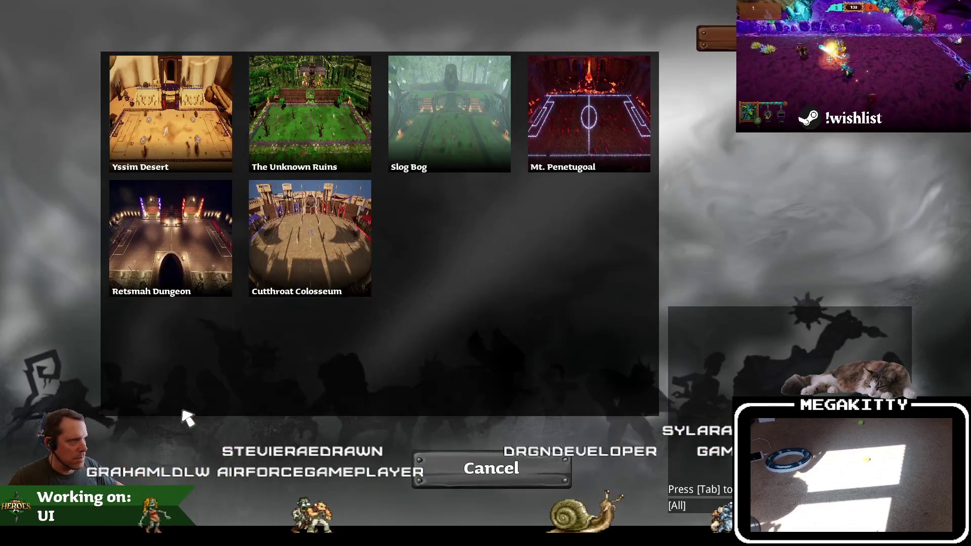
key("Escape")
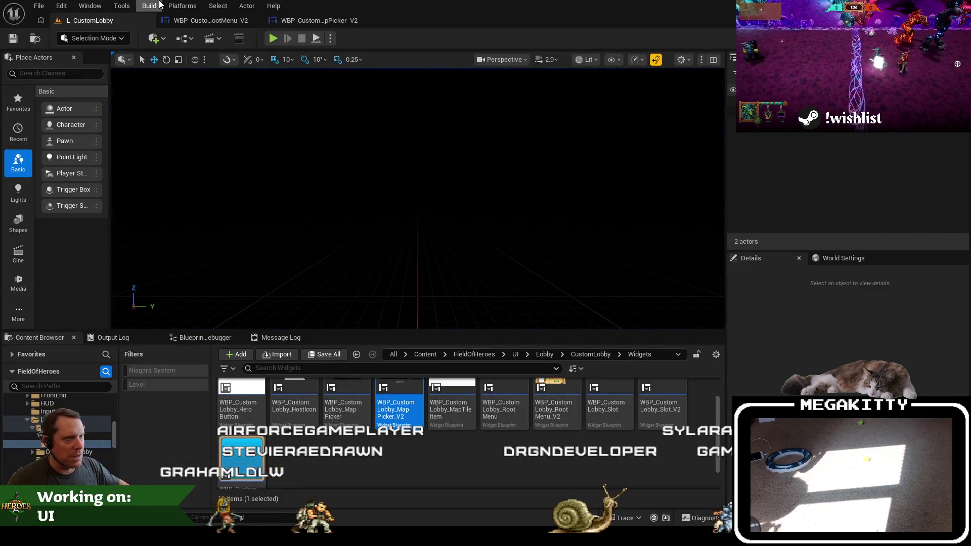
Select the Fields header plank in the map picker, then play-test the lobby again
left_click(329, 24)
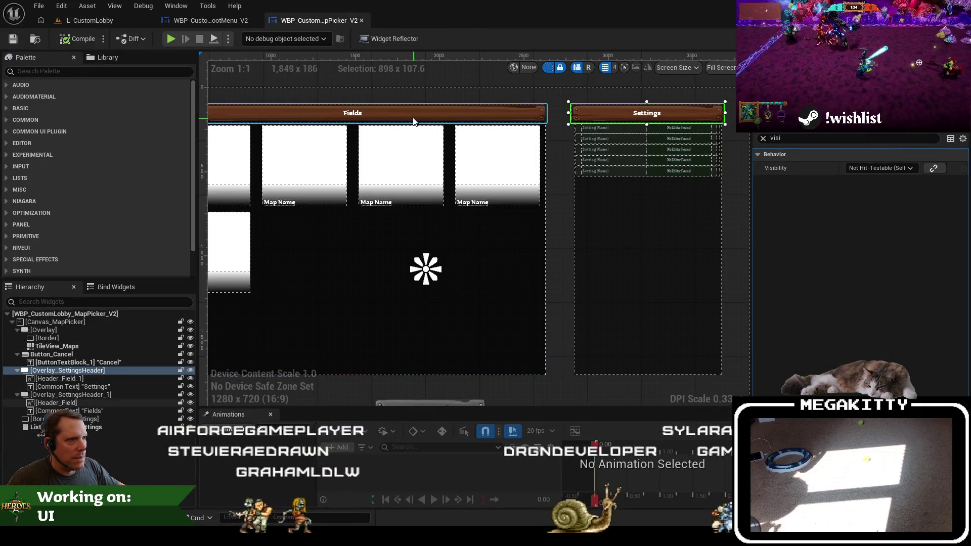
left_click(303, 113)
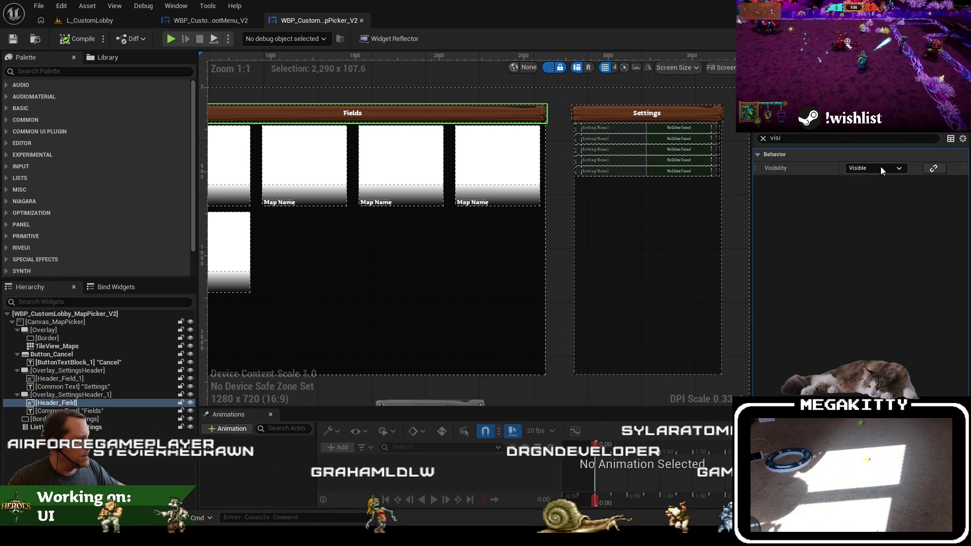
left_click_drag(416, 109, 533, 120)
left_click(137, 23)
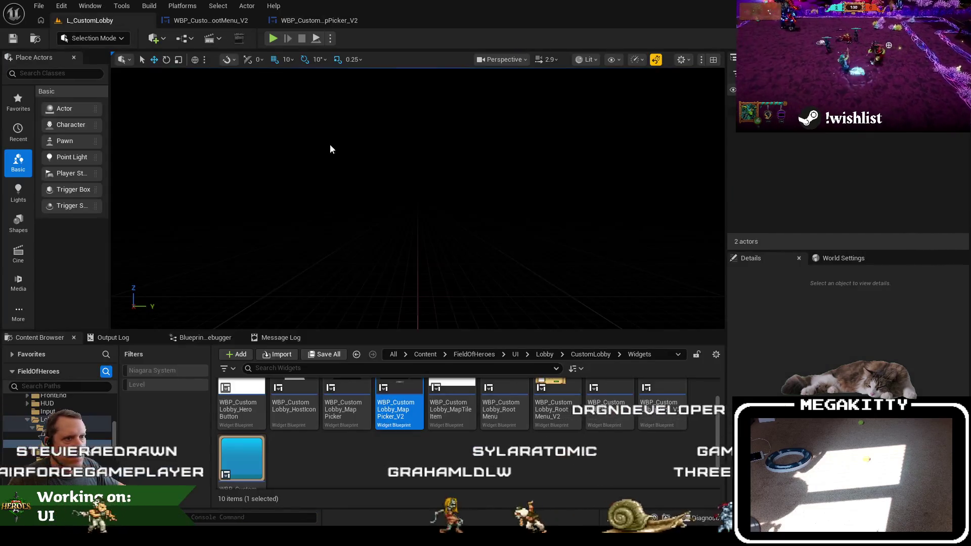
key("F11")
key("alt+p")
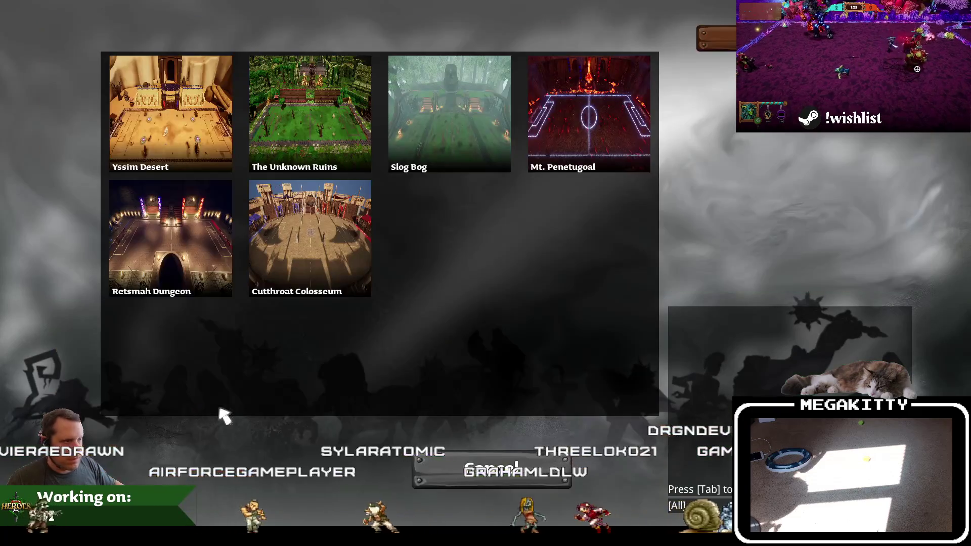
key("Escape")
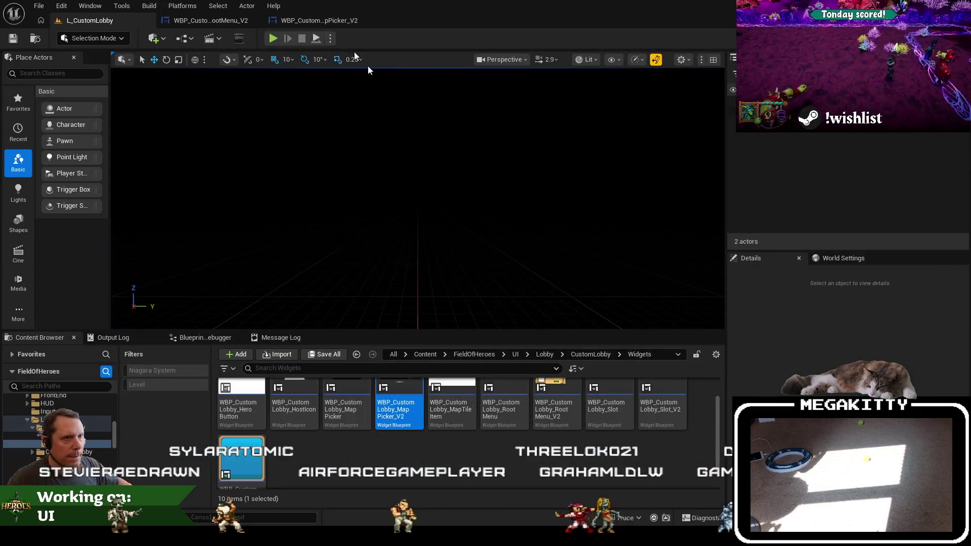
Make the Fields header overlay and Settings list border Not Hit-Testable (Self Only), compile, and show the graph
left_click(296, 22)
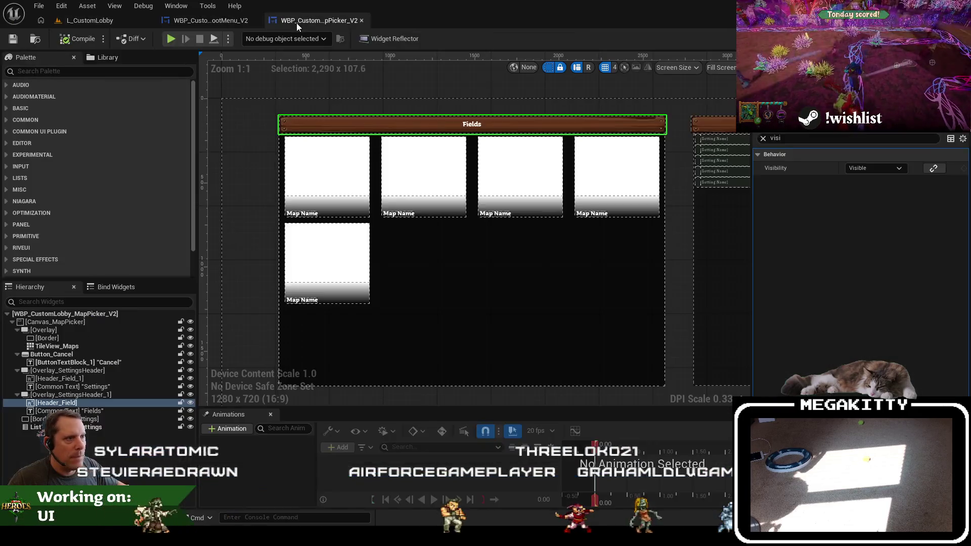
left_click(66, 395)
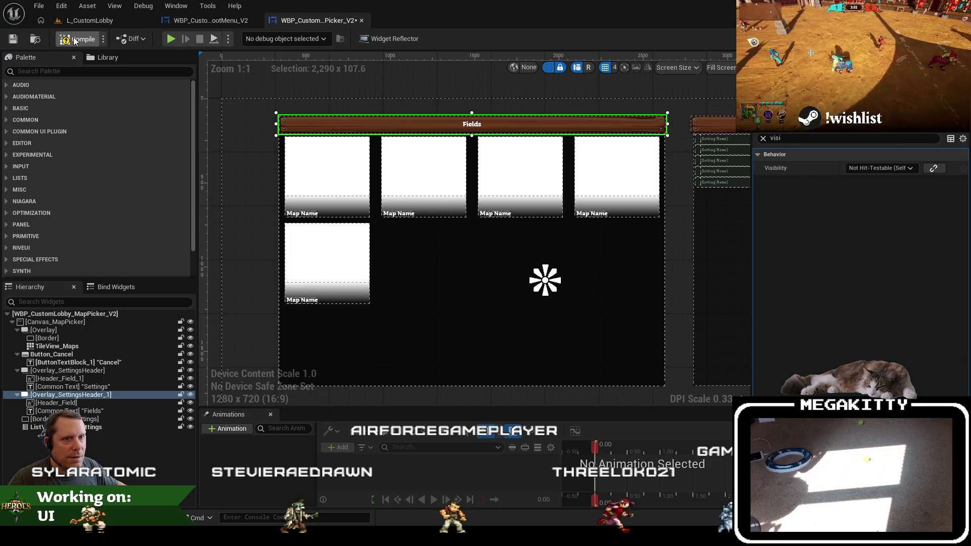
left_click(445, 200)
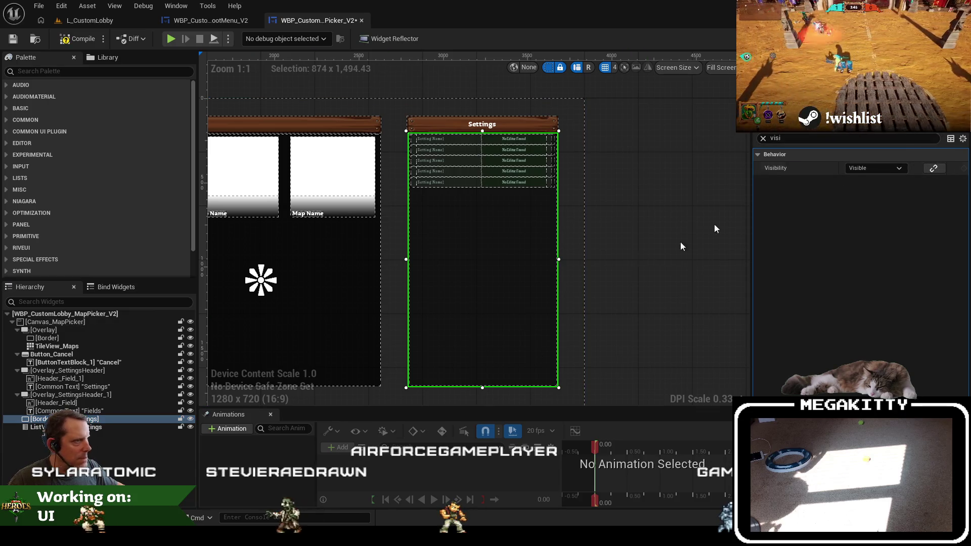
left_click(106, 427)
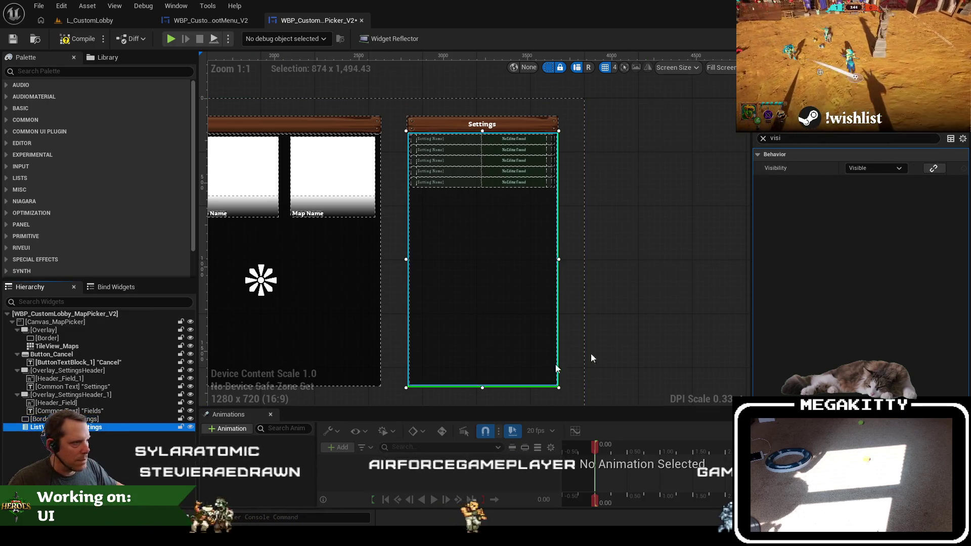
left_click(40, 419)
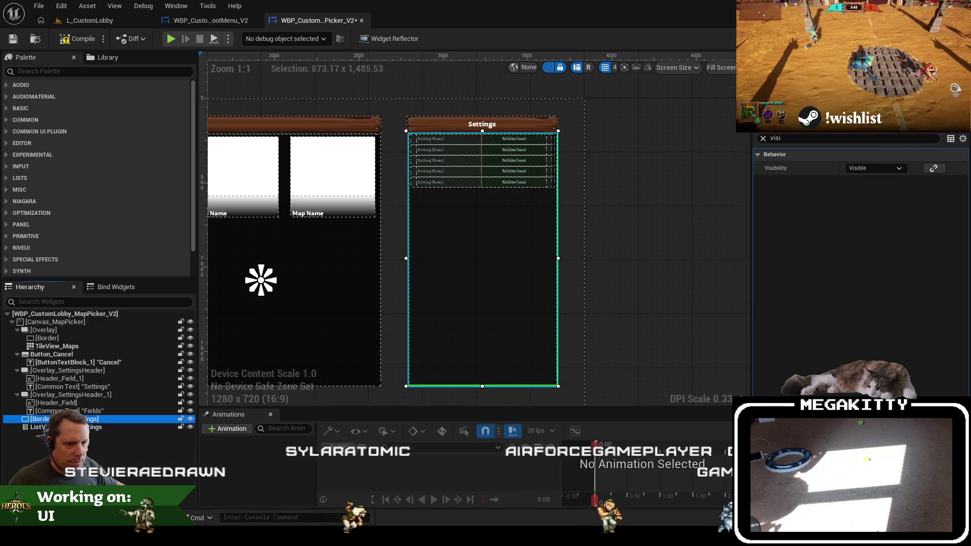
left_click(900, 167)
left_click(880, 214)
left_click(76, 40)
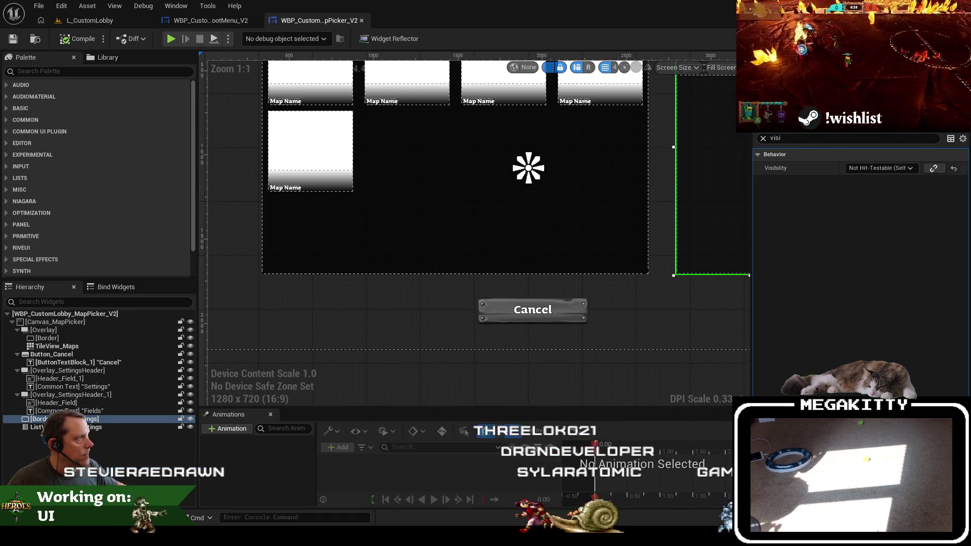
key("shift+F4")
scroll(632, 349, "up", 3)
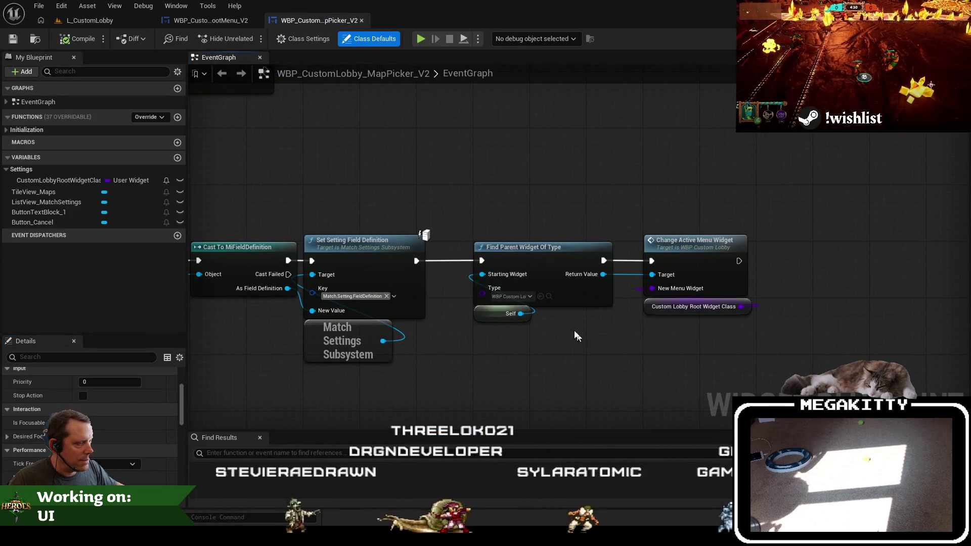
Replace the Cancel handler's hard-coded New Menu Widget with the CustomLobbyRootWidgetClass getter and save
left_click(659, 306)
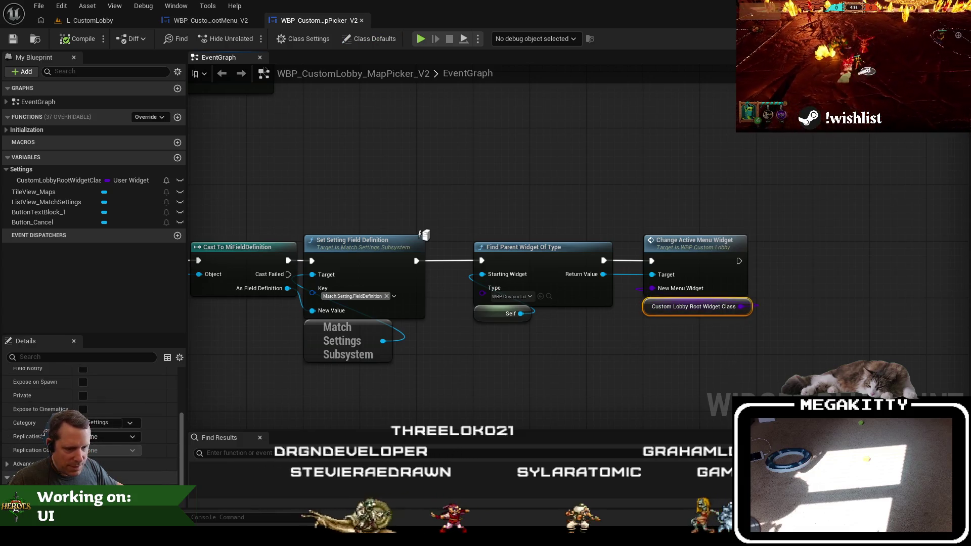
mouse_move(423, 238)
left_mouse_down()
mouse_move(355, 208)
mouse_move(504, 136)
left_mouse_up()
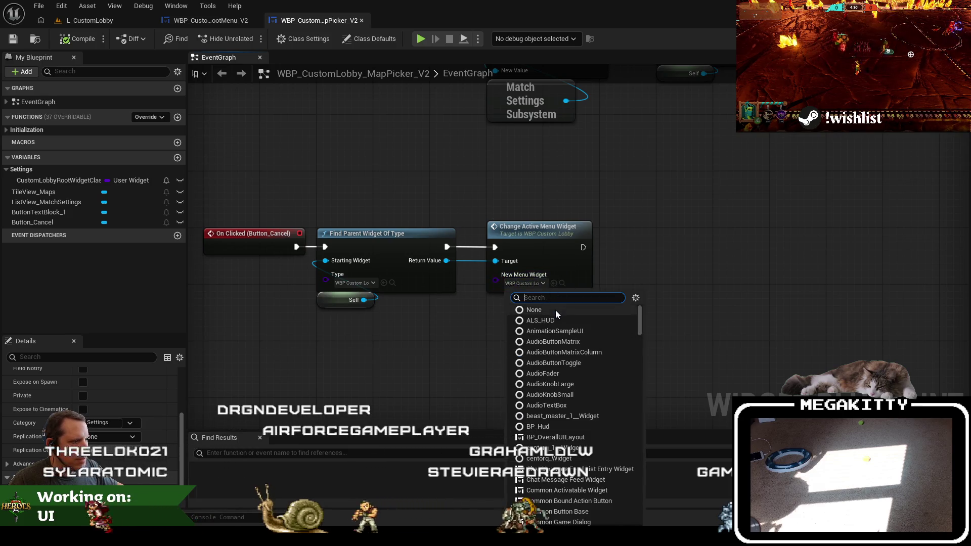
left_click(555, 310)
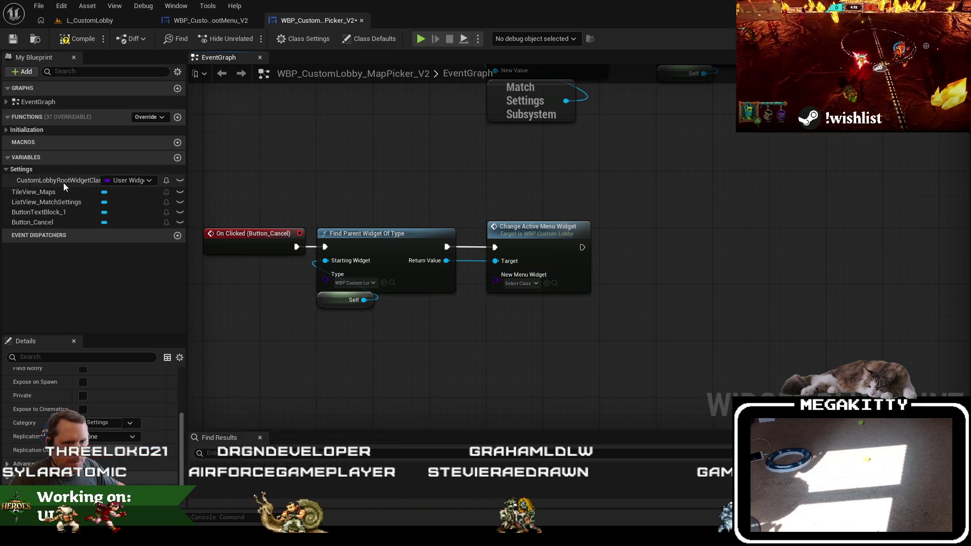
left_click_drag(493, 299, 539, 323)
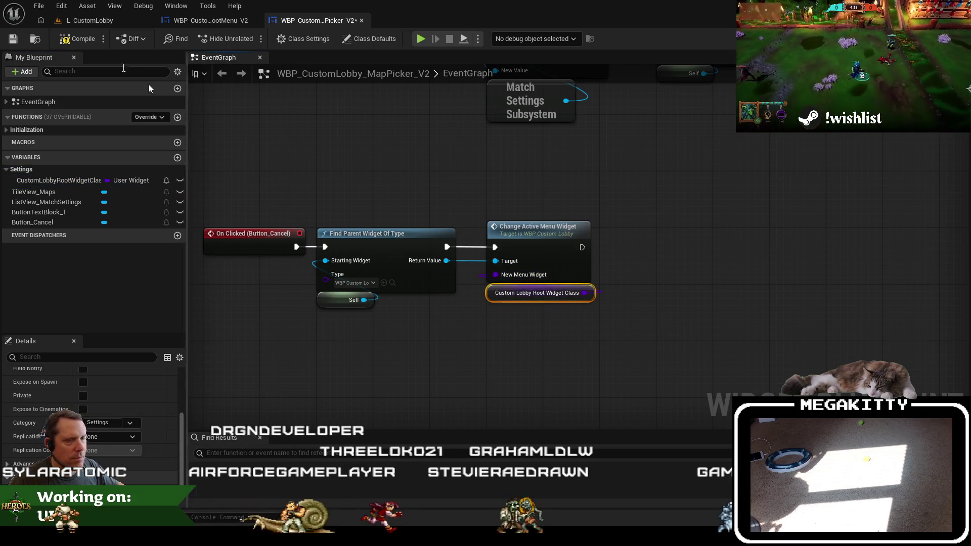
left_click(13, 39)
left_click(101, 20)
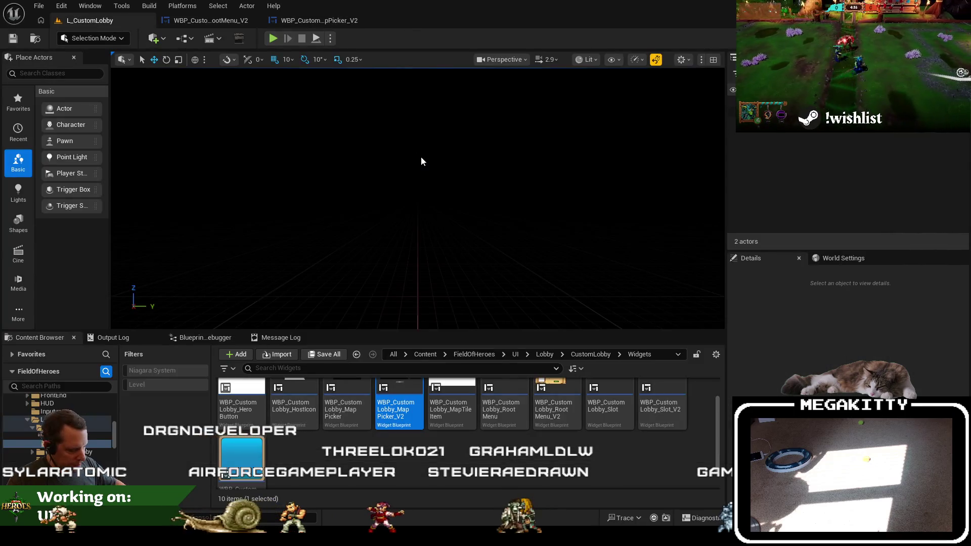
In the running lobby, pick Retsmah Dungeon as the field, reopen and close the picker, then stop
key("alt+Tab")
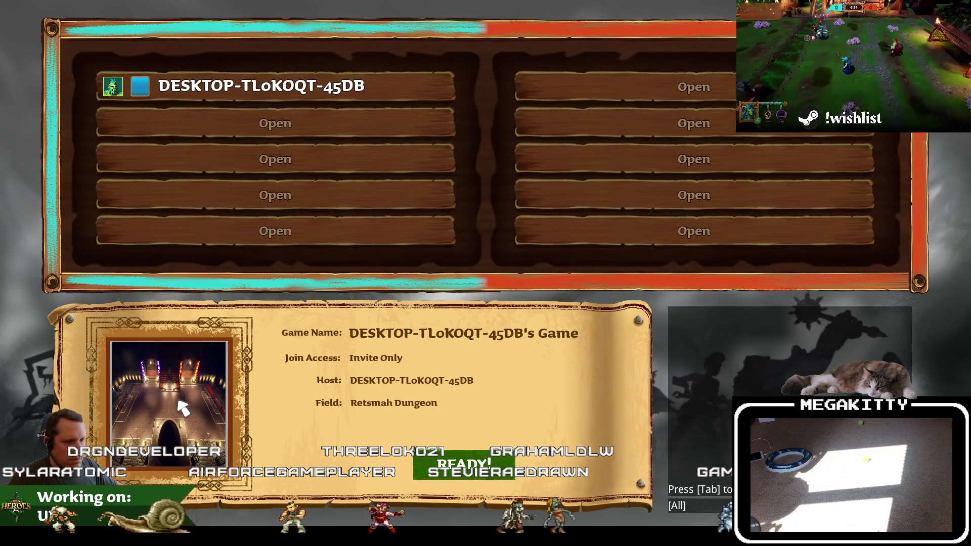
left_click(182, 405)
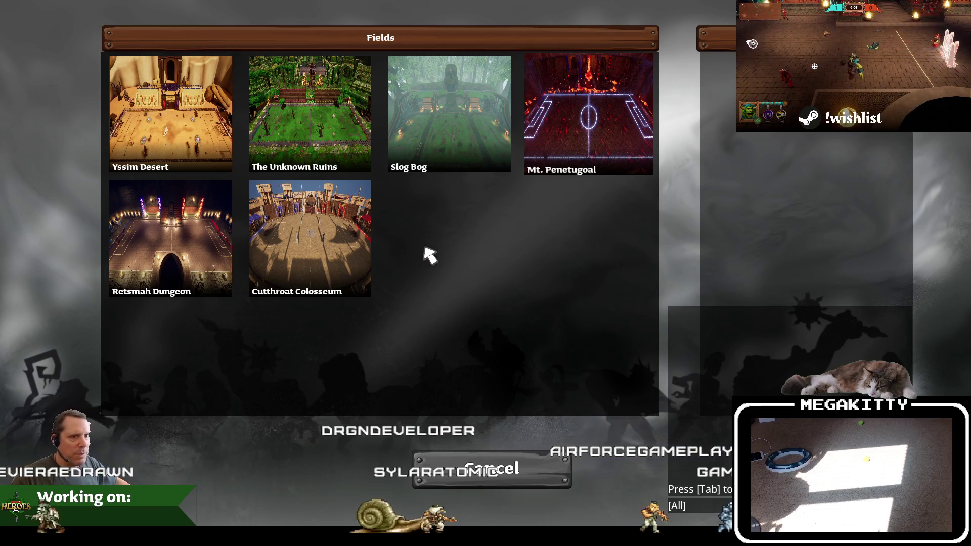
left_click(492, 470)
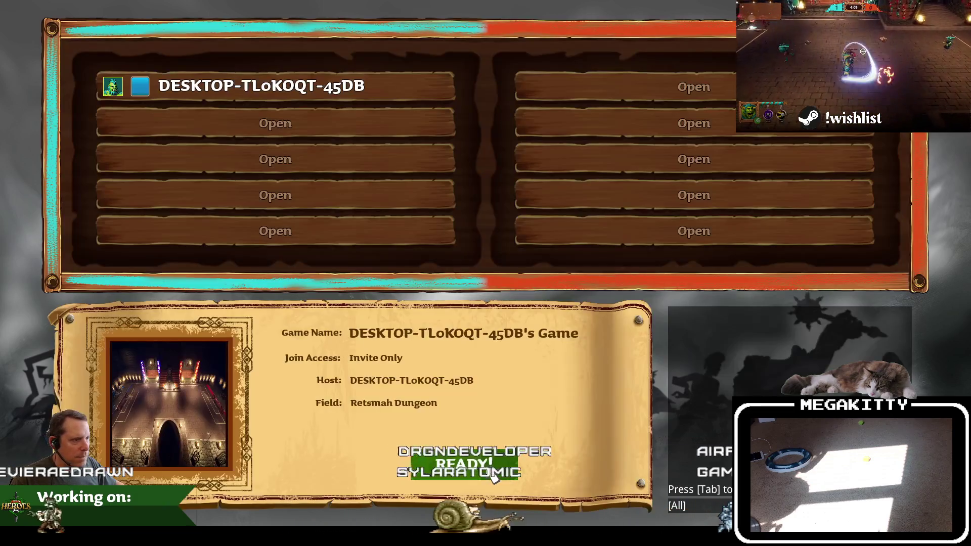
left_click(160, 392)
key("Escape")
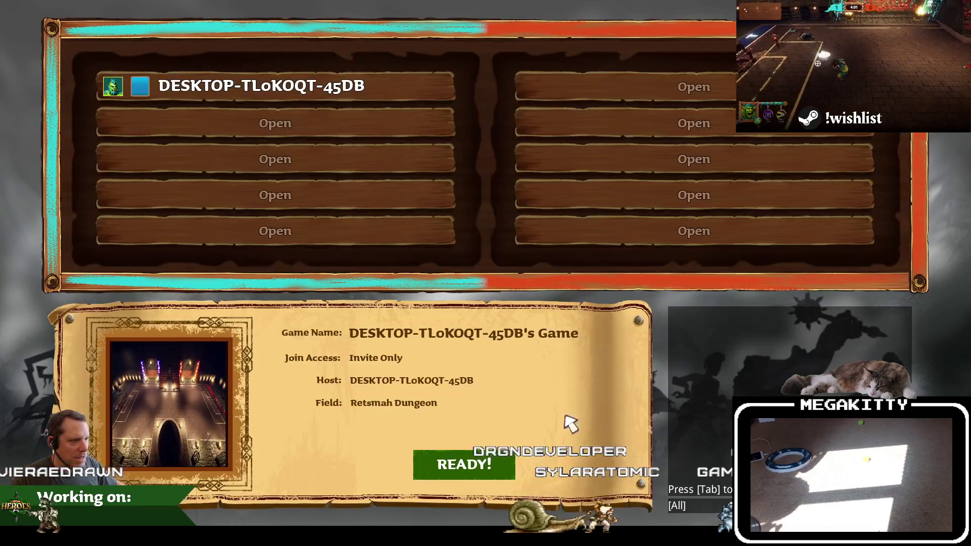
key("Escape")
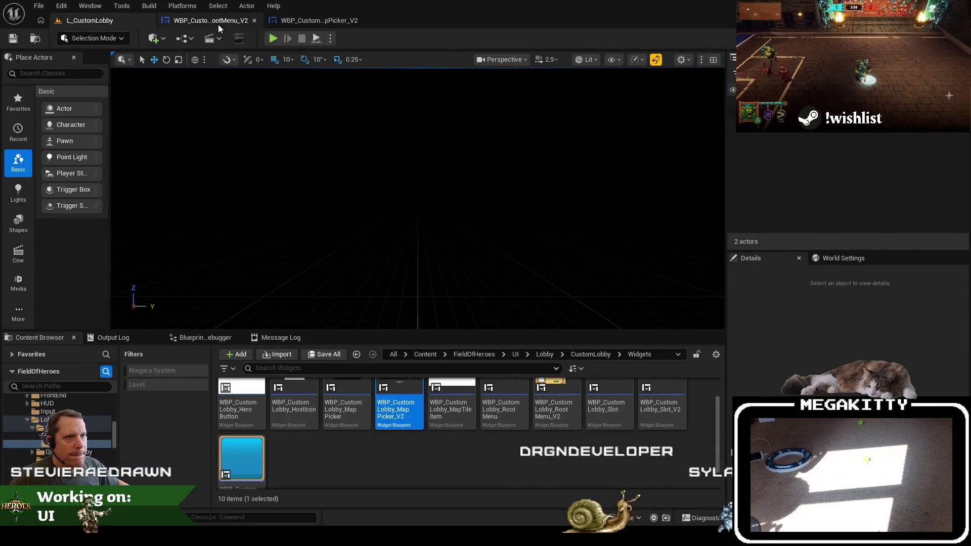
Open WBP_CustomLobby from the Content Browser and check the ChatMessageFeed's Size X value
left_click(217, 22)
left_click(306, 19)
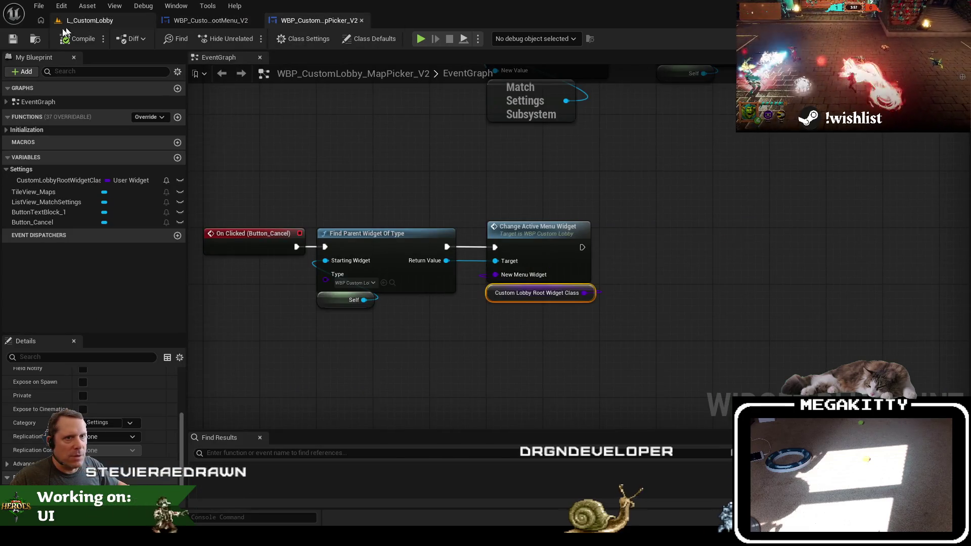
left_click(76, 21)
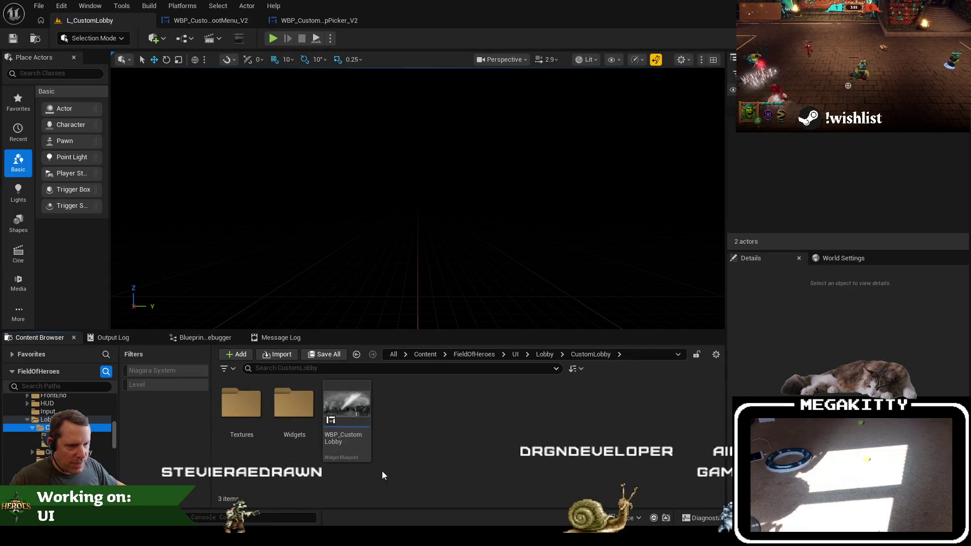
double_click(351, 427)
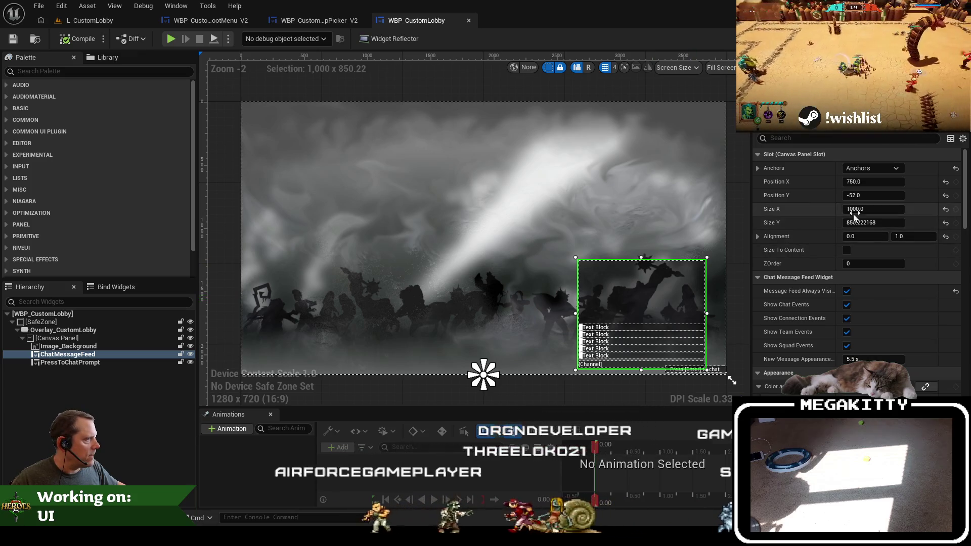
left_click(881, 208)
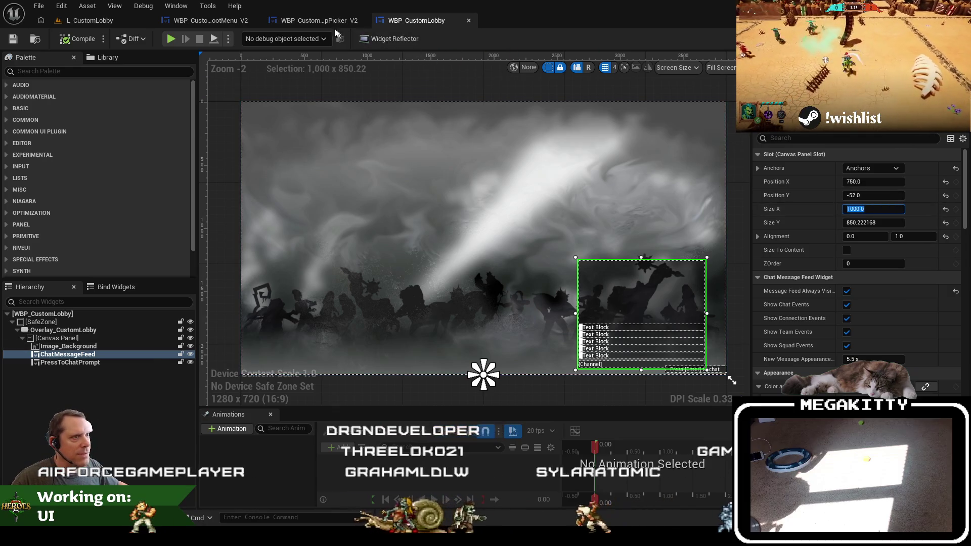
left_click(319, 21)
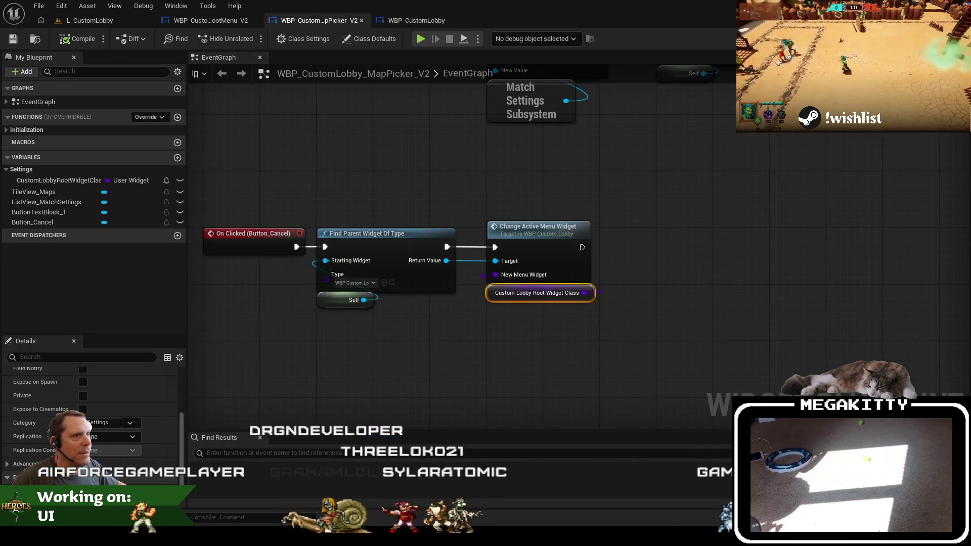
Match the Settings list border to the chat feed: Size X 1000.0, Position X 750.0
left_click(918, 39)
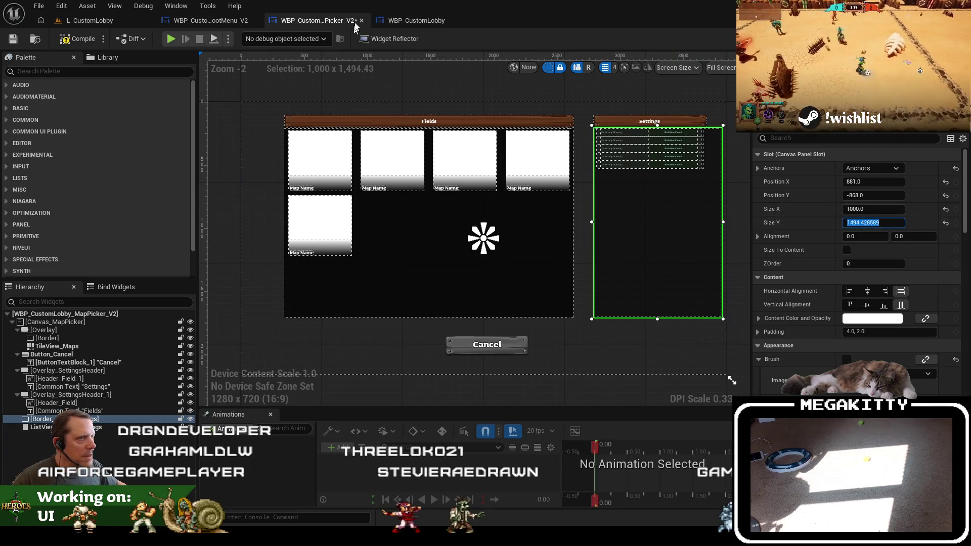
left_click(416, 20)
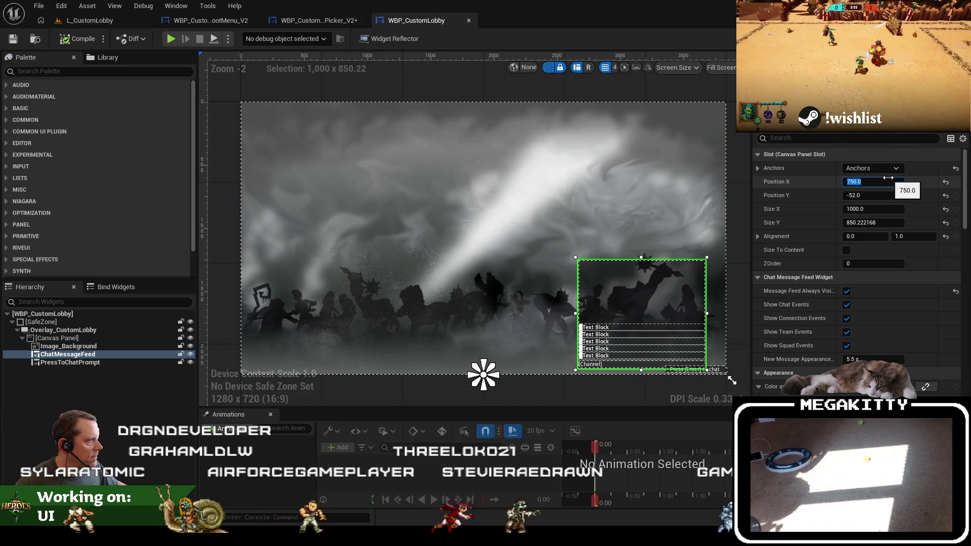
left_click(323, 20)
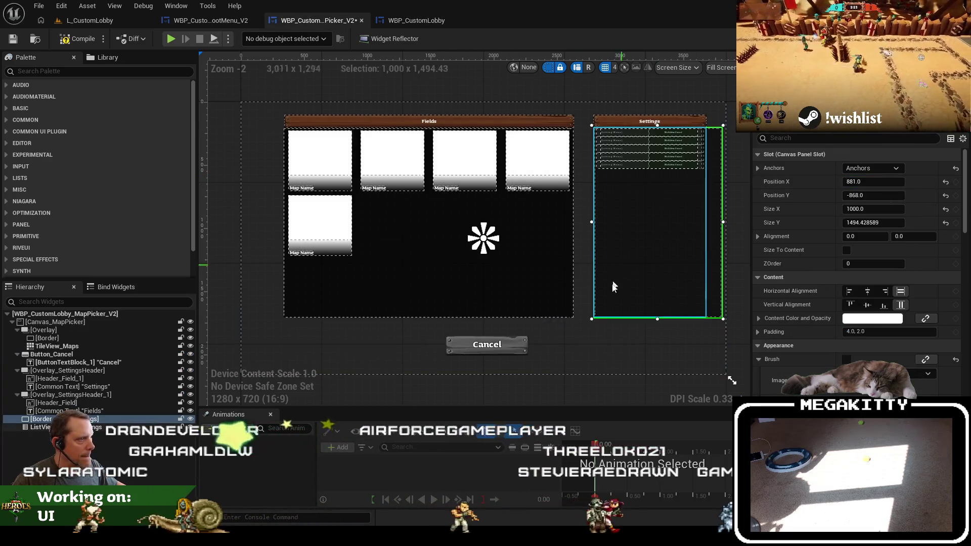
left_click(876, 183)
Set the Settings border's Position X to 750
type("750")
key("Tab")
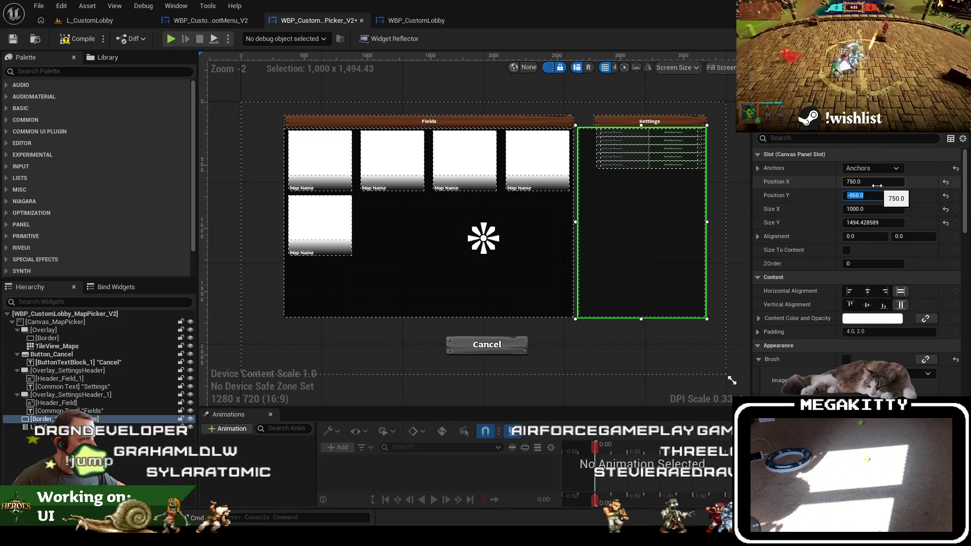
left_click(608, 123)
scroll(633, 138, "up", 5)
left_click_drag(632, 138, 476, 204)
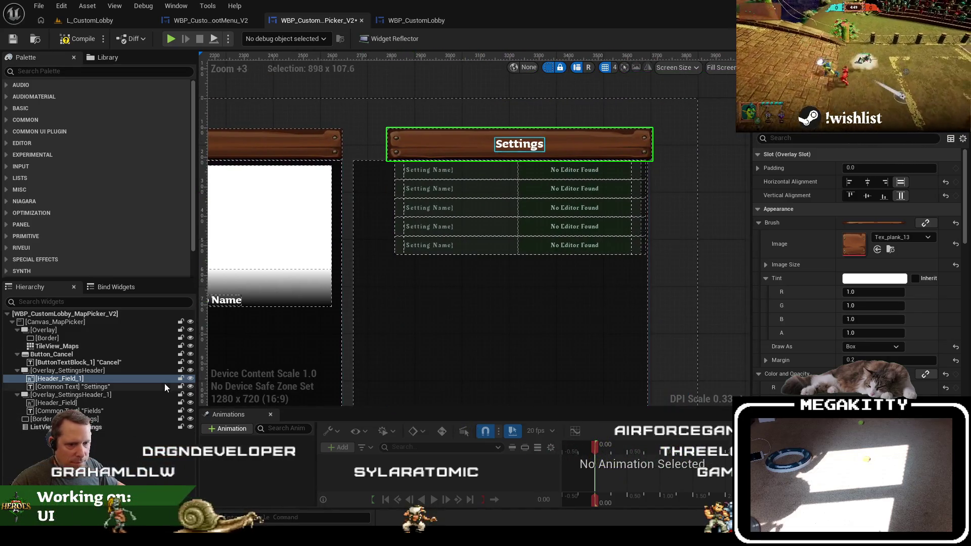
Give the settings list Size X 1000 and Position X 750
left_click(118, 427)
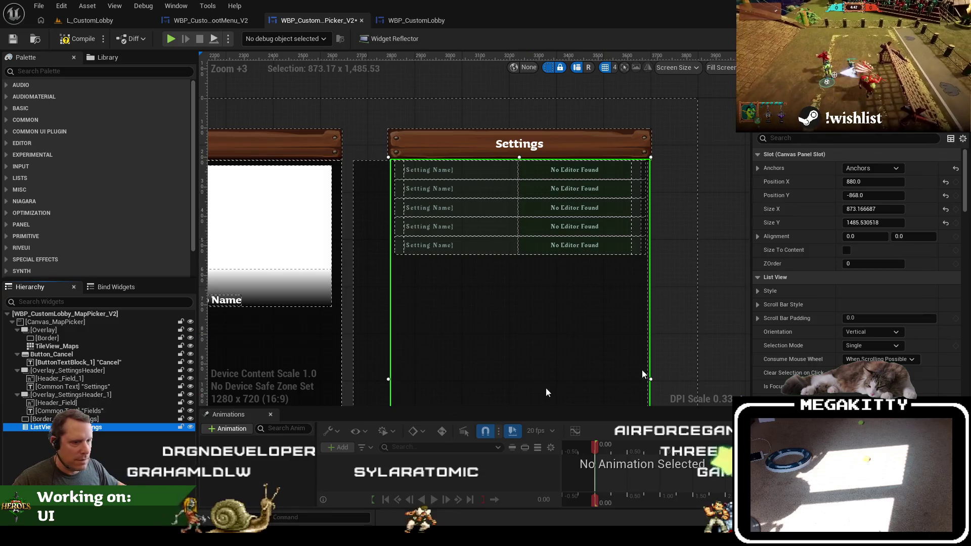
left_click(893, 208)
type("750.0")
key("BackSpace")
key("BackSpace")
key("BackSpace")
type("1000")
key("Return")
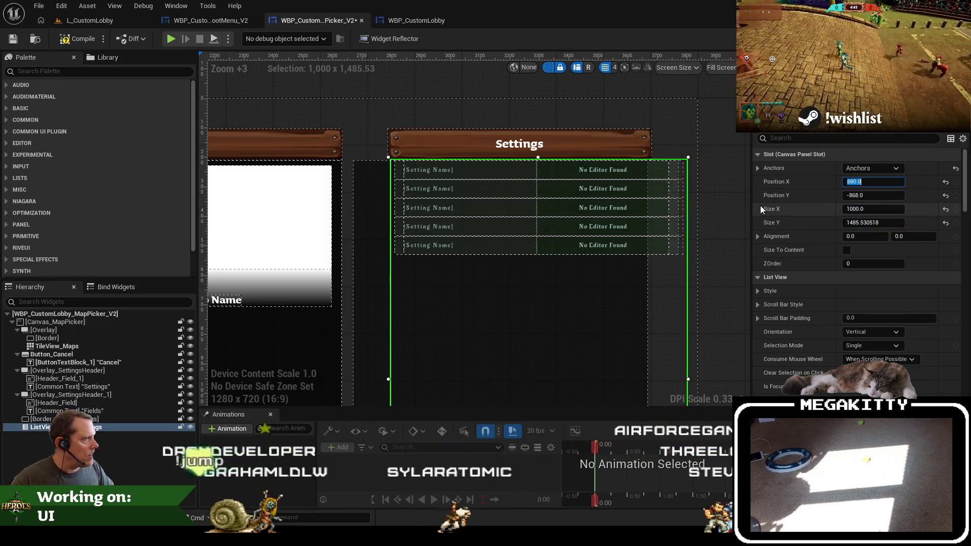
type("750")
key("Return")
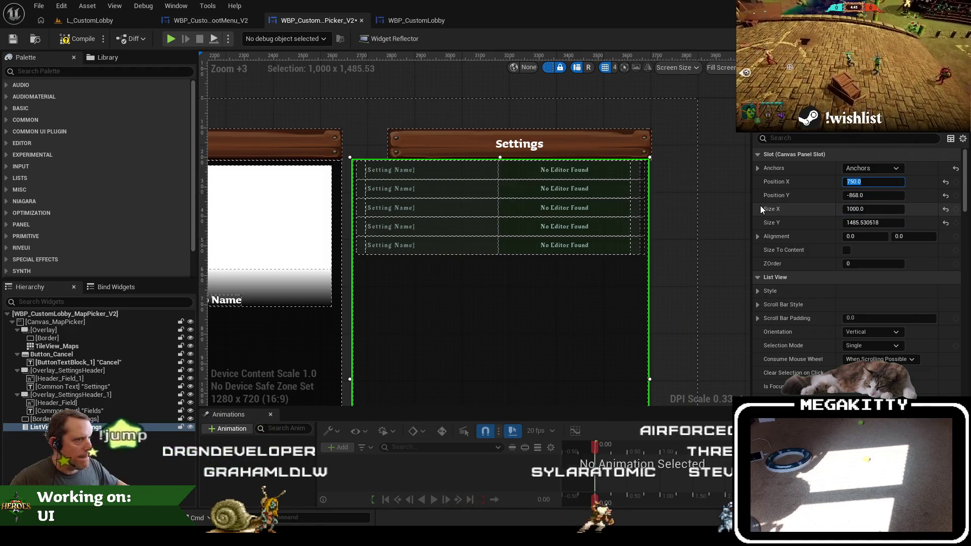
Make the Settings header overlay 1000 wide to match the list
left_click(584, 148)
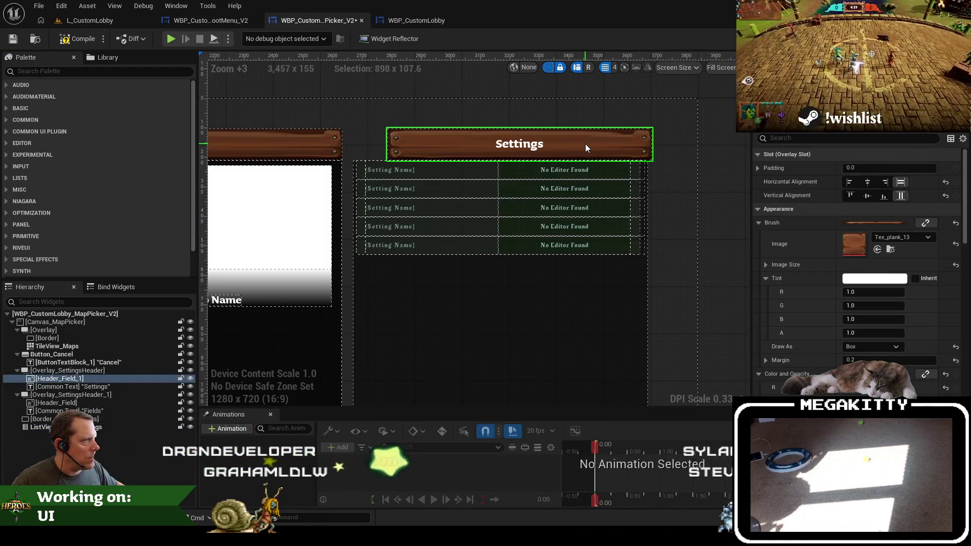
left_click(84, 371)
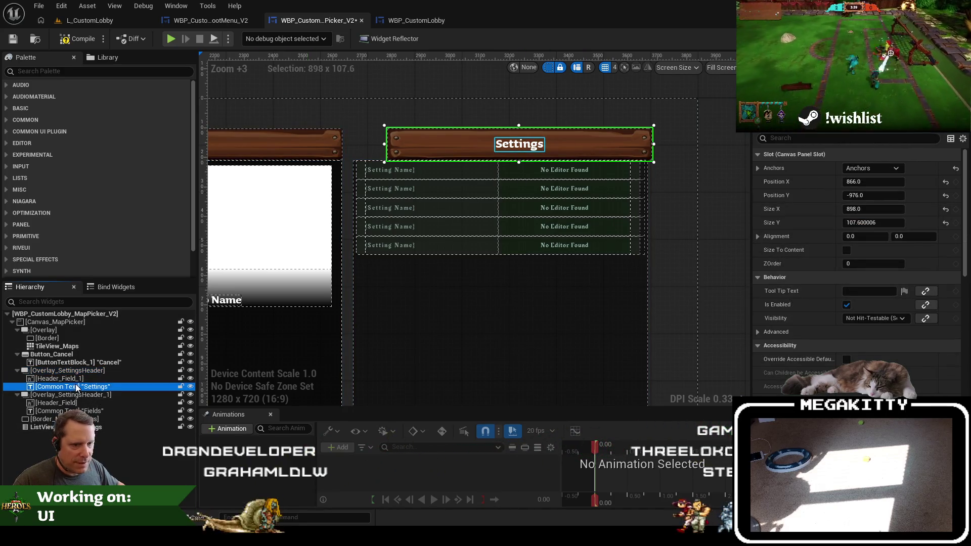
left_click(76, 371)
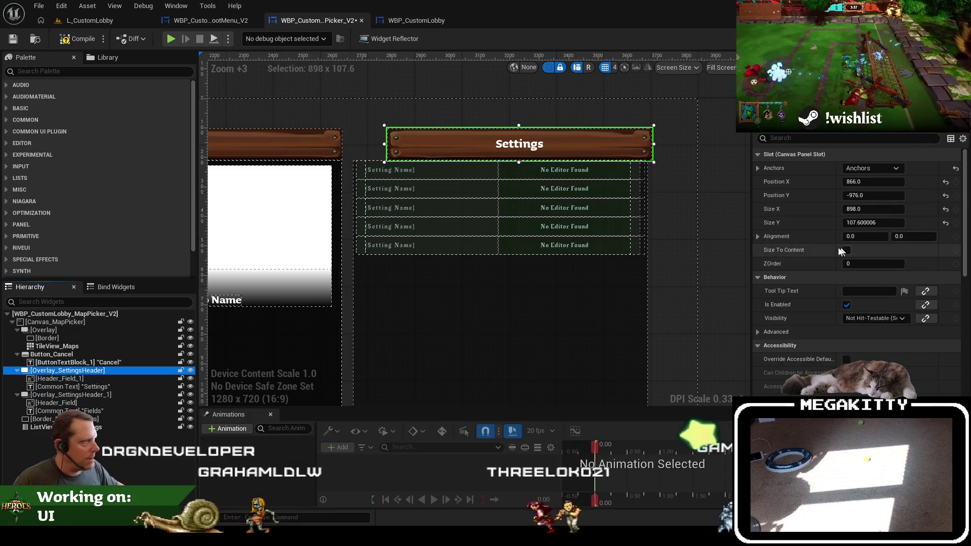
left_click(873, 209)
type("1")
left_click(882, 208)
type("1000")
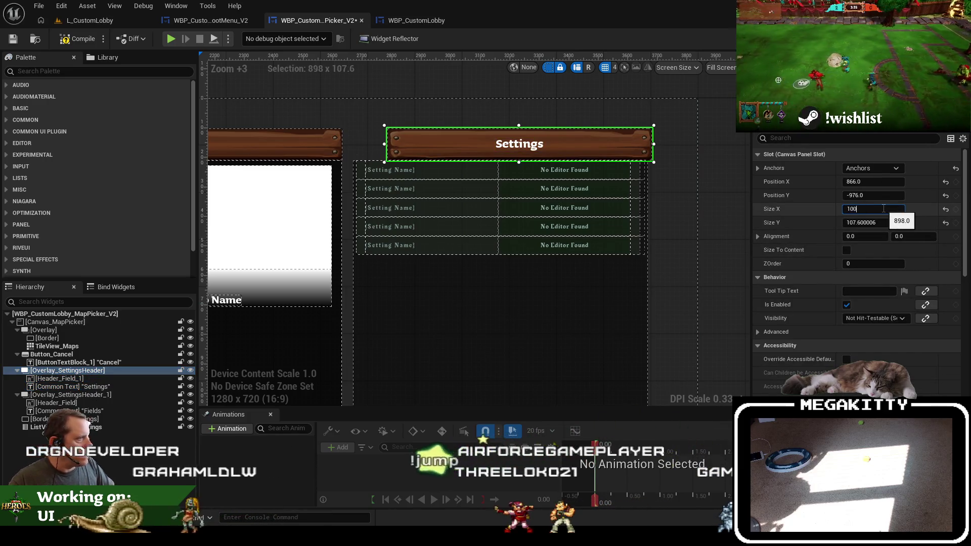
key("Return")
key("Return")
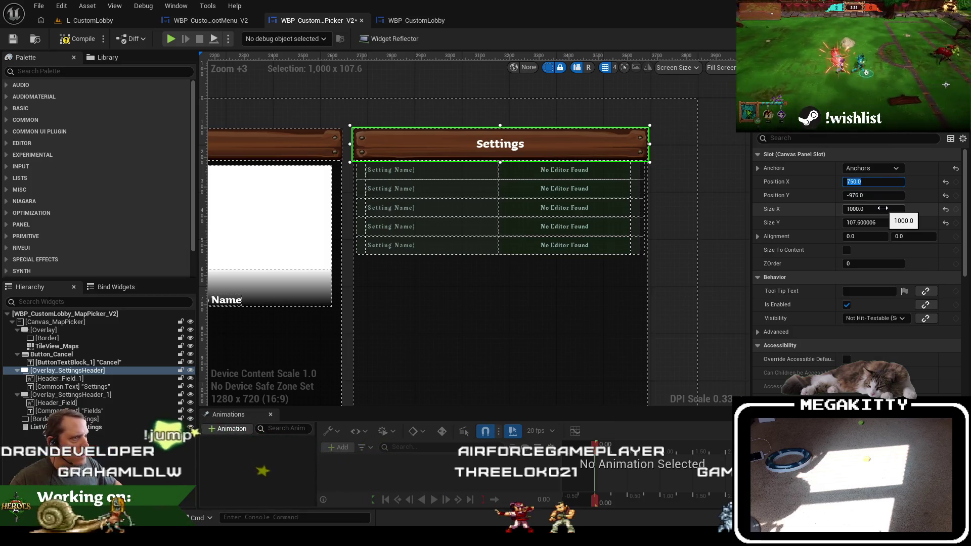
scroll(712, 237, "down", 3)
Rename the Fields header overlay to Overlay_FieldsHeader
left_click_drag(611, 217, 517, 230)
left_click(654, 229)
left_click(416, 254)
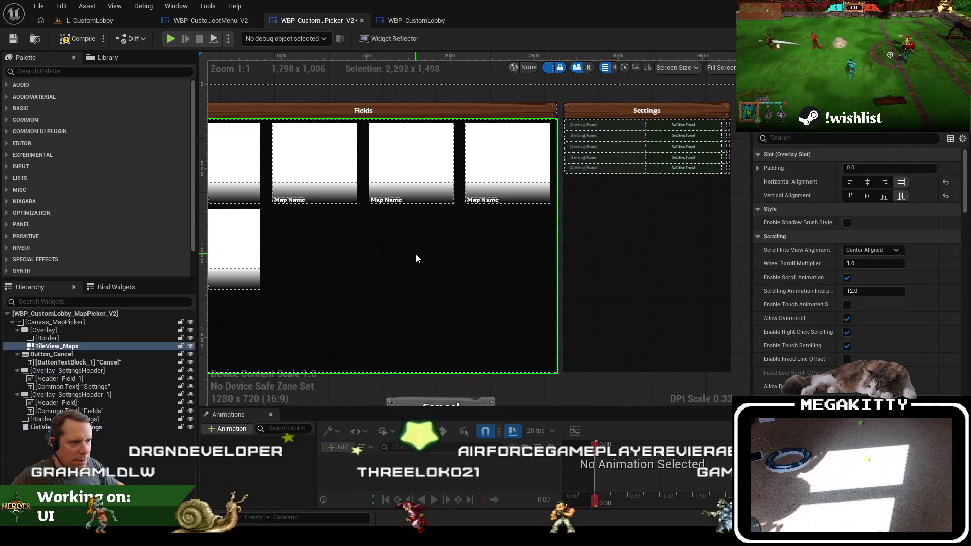
left_click(410, 110)
left_click(86, 395)
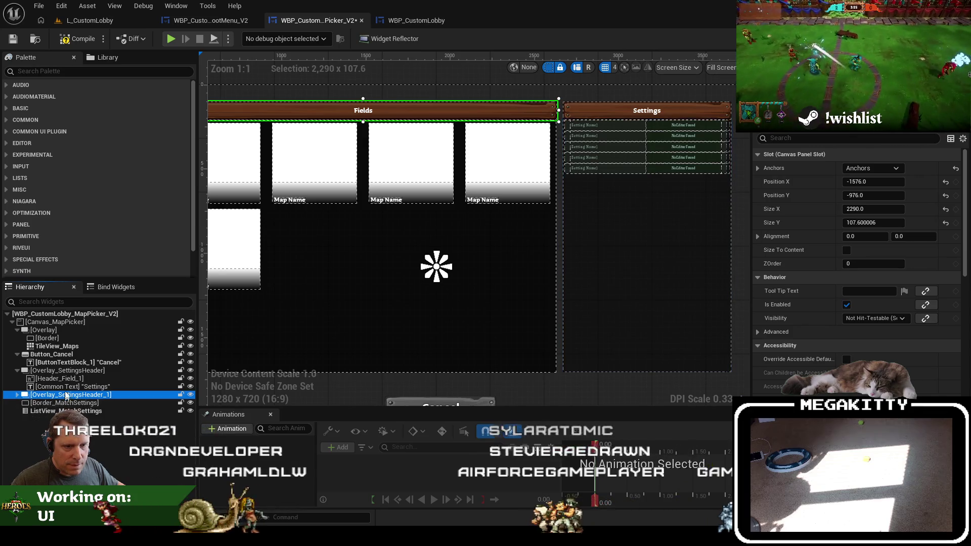
left_click(17, 370)
left_click(65, 370)
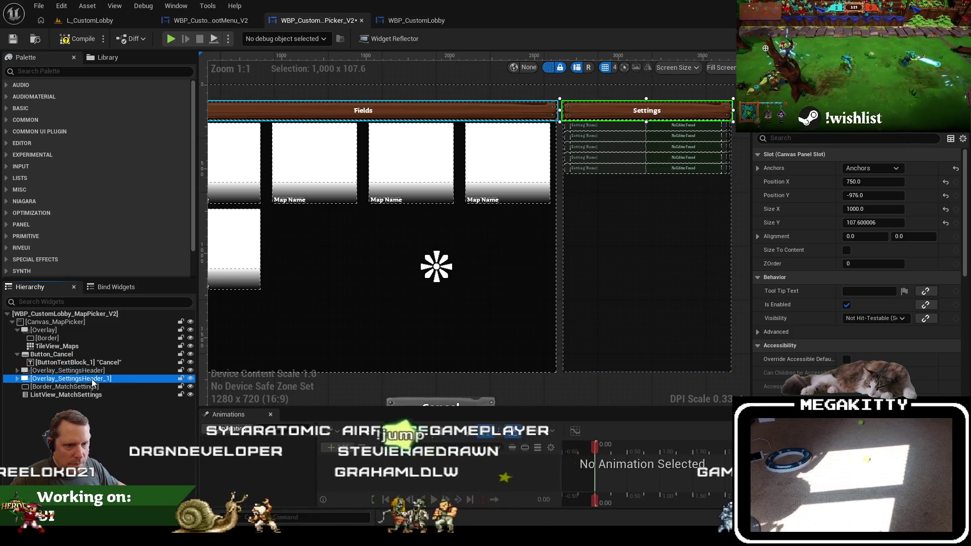
left_click(92, 379)
key("F2")
type("Overlay_Fie")
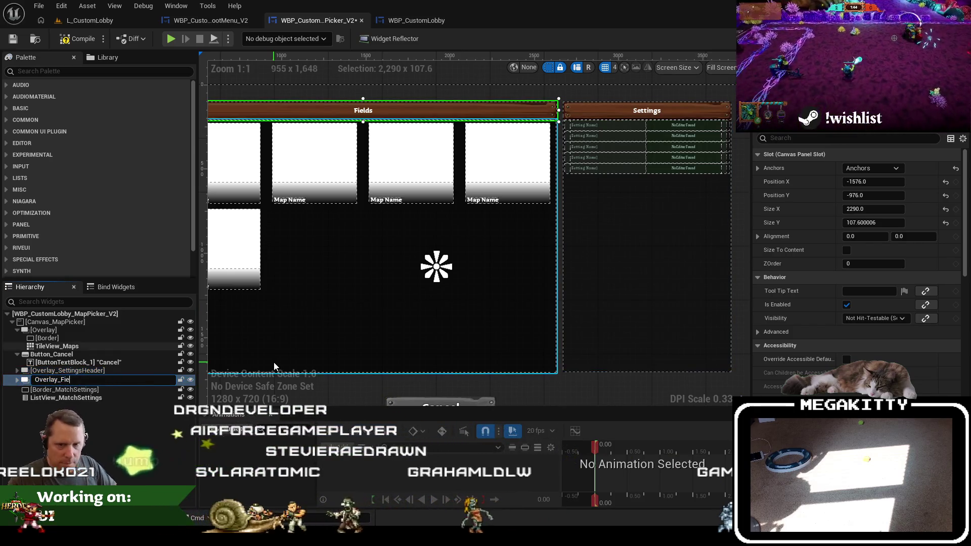
type("ldsHeader")
key("Return")
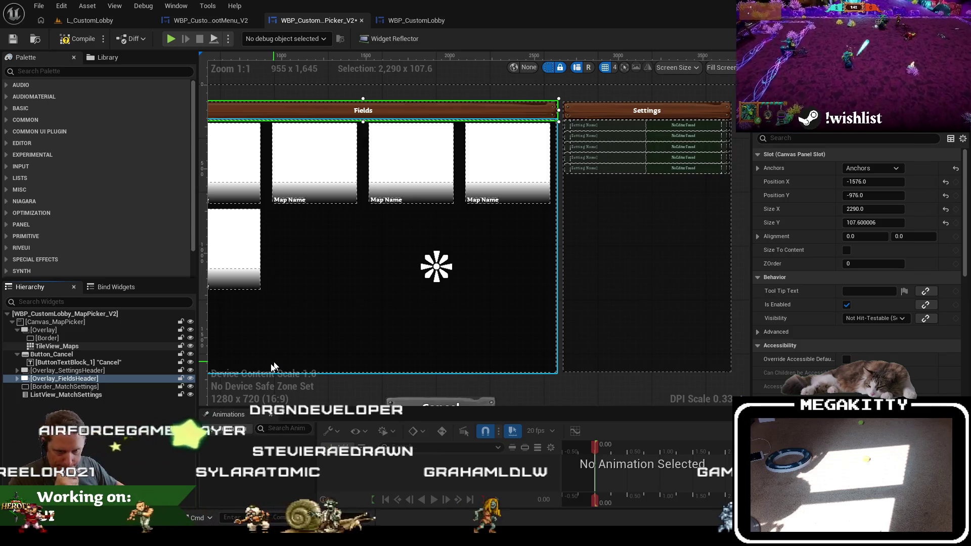
Centre the Cancel button with Alignment X 0.5 and Position X 0
left_click(51, 354)
scroll(501, 257, "down", 4)
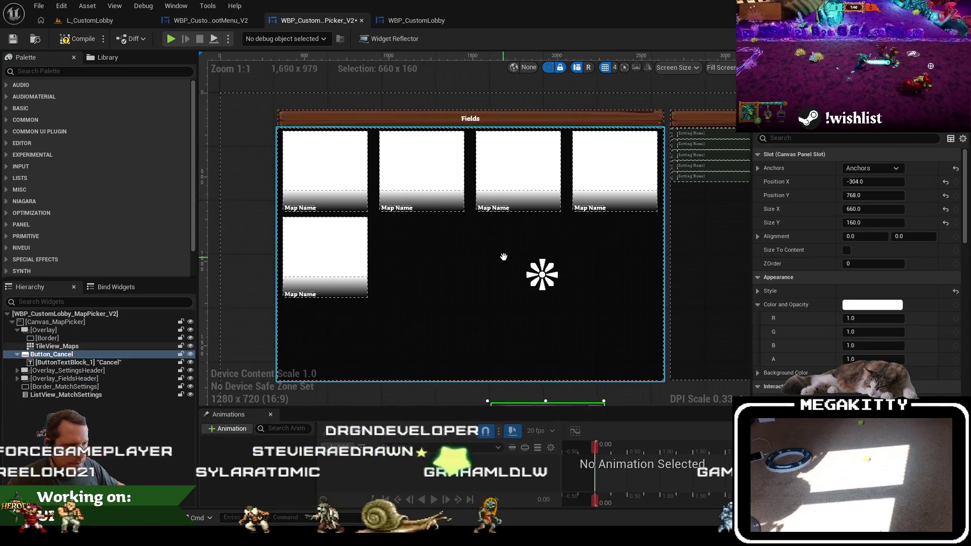
scroll(499, 254, "up", 1)
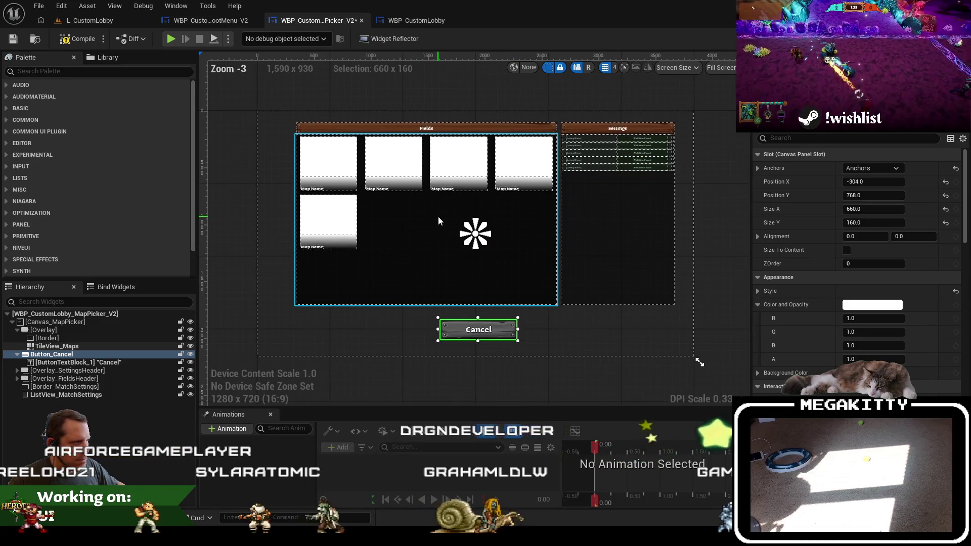
left_click(867, 236)
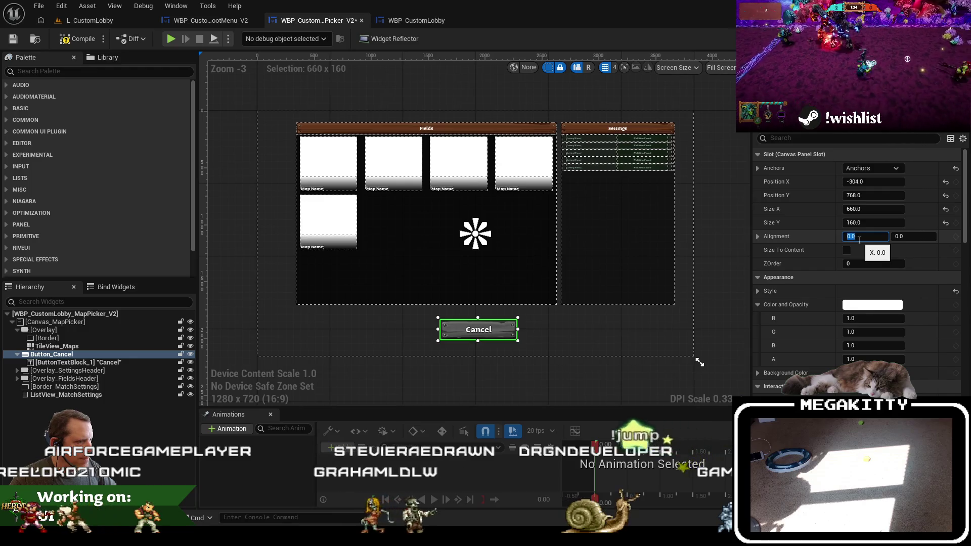
type("0.5")
left_click(867, 180)
type("0")
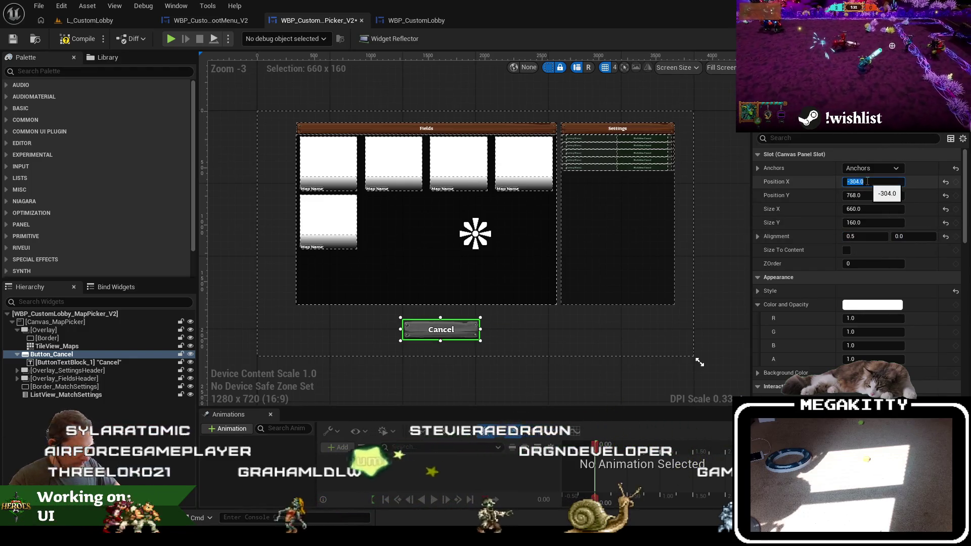
key("Return")
left_click(17, 354)
left_click(41, 330)
Move the map grid overlay to Position X -1700
left_click(50, 322)
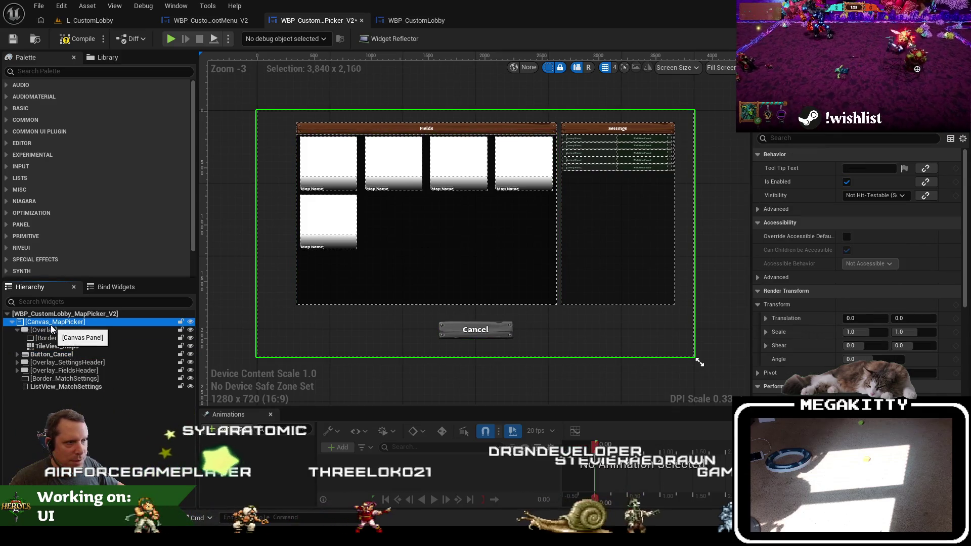
left_click(51, 330)
left_click(19, 329)
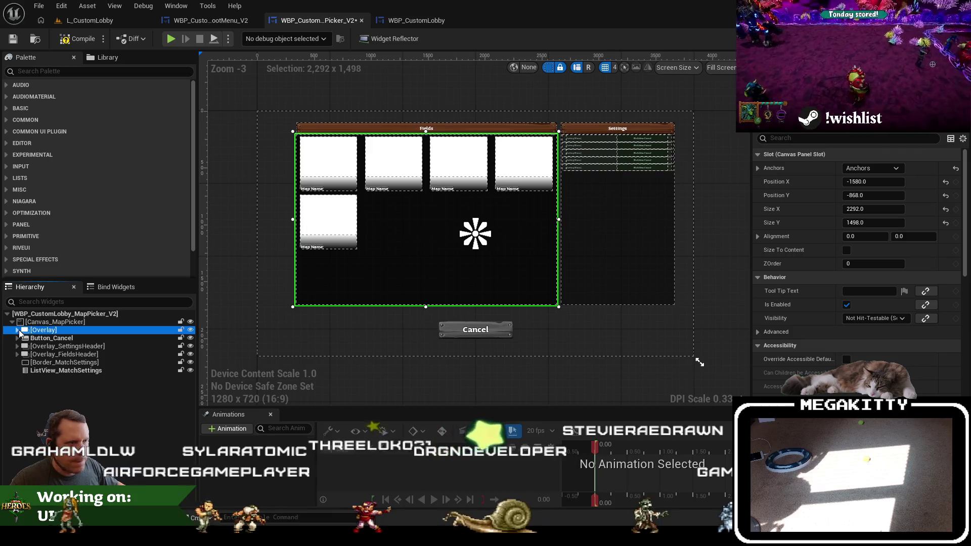
left_click(873, 181)
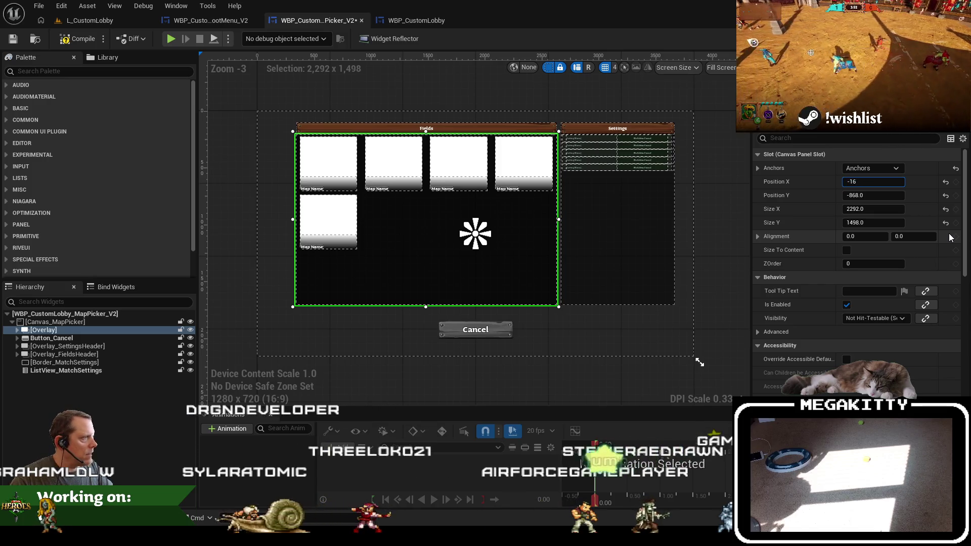
type("0")
key("Return")
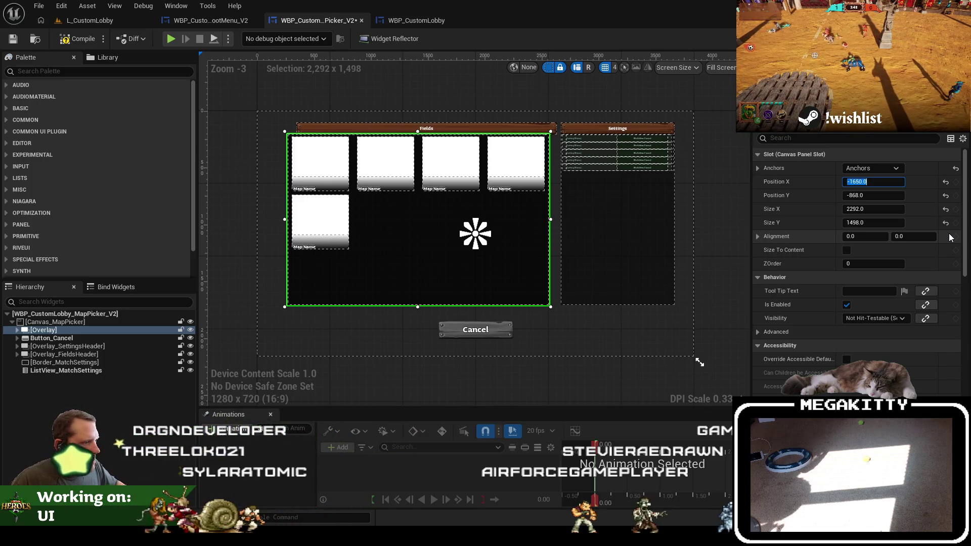
left_click(592, 340)
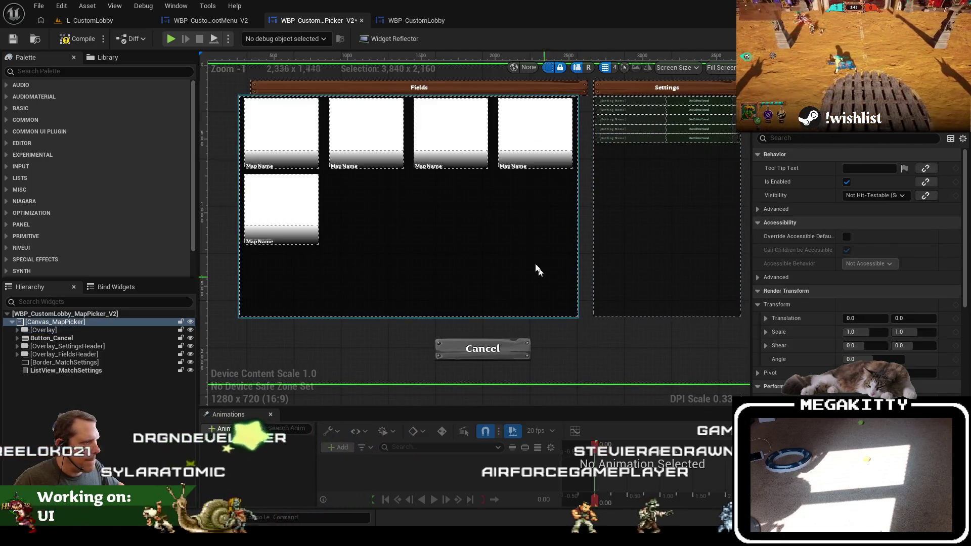
left_click_drag(505, 222, 501, 244)
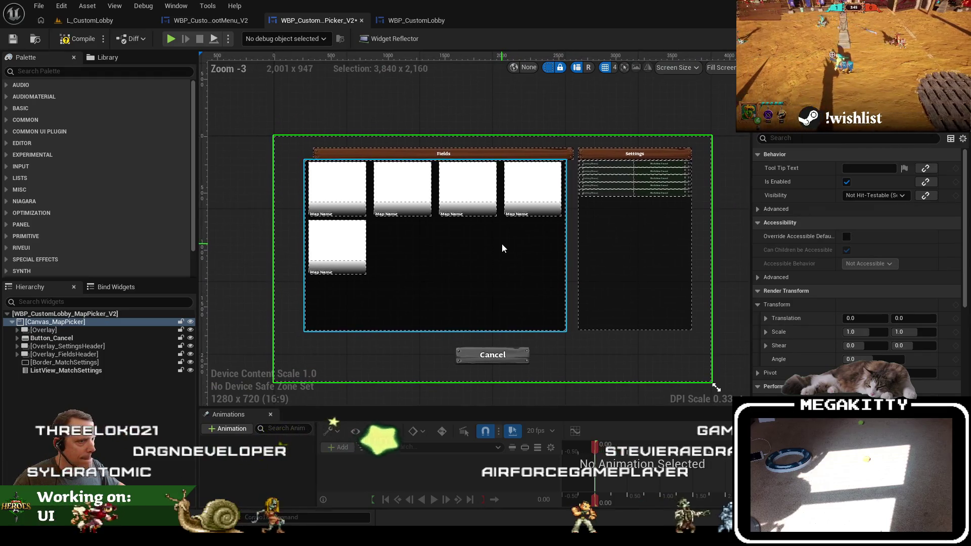
left_click(446, 243)
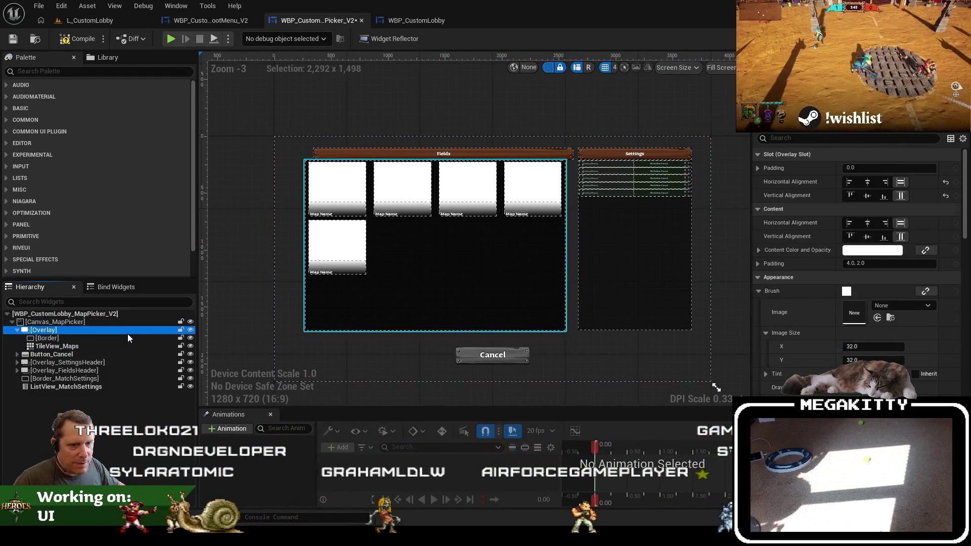
left_click(881, 182)
type("-1700")
key("Return")
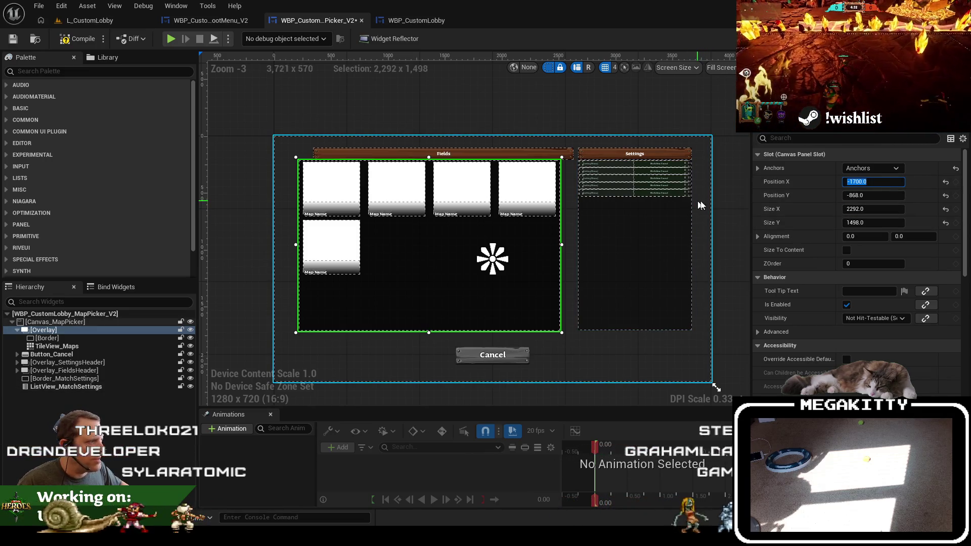
Adjust the map grid overlay to Position X -1720 and settle its width at 2300
type("-18")
key("BackSpace")
key("BackSpace")
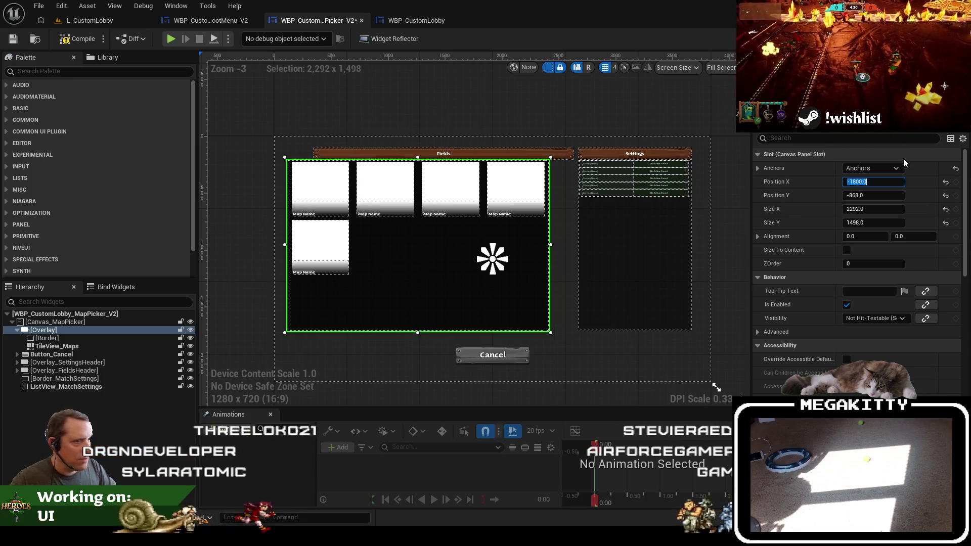
type("1720")
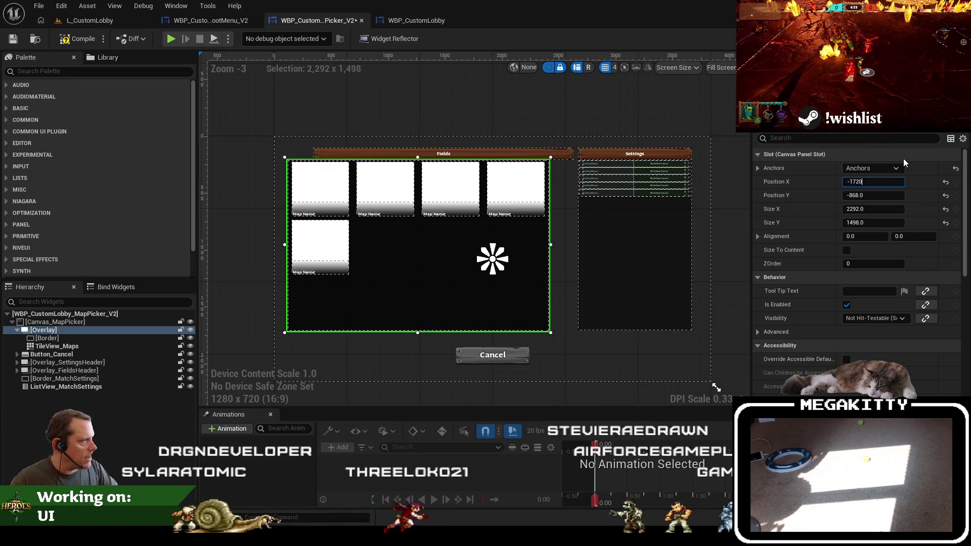
key("Return")
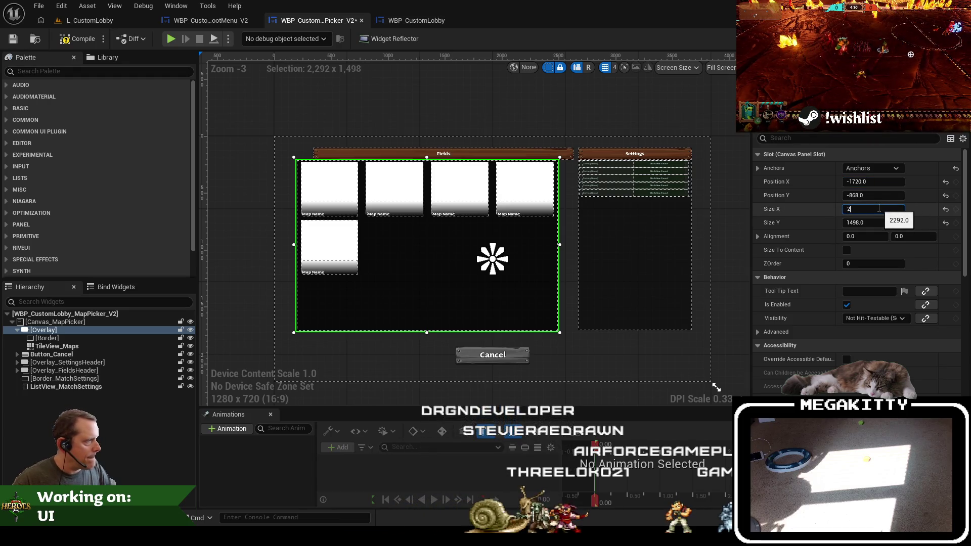
type("400")
key("Tab")
type("00")
key("Tab")
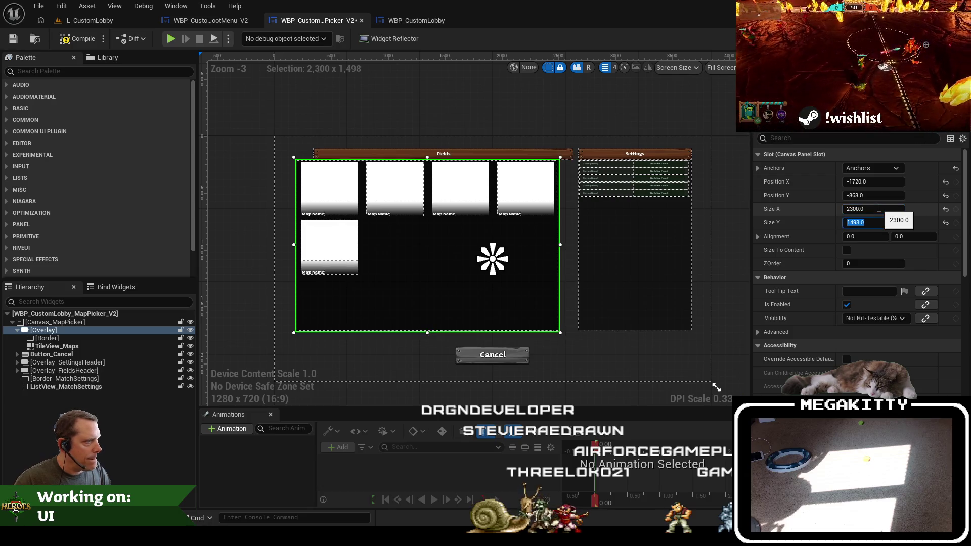
type("50")
key("Tab")
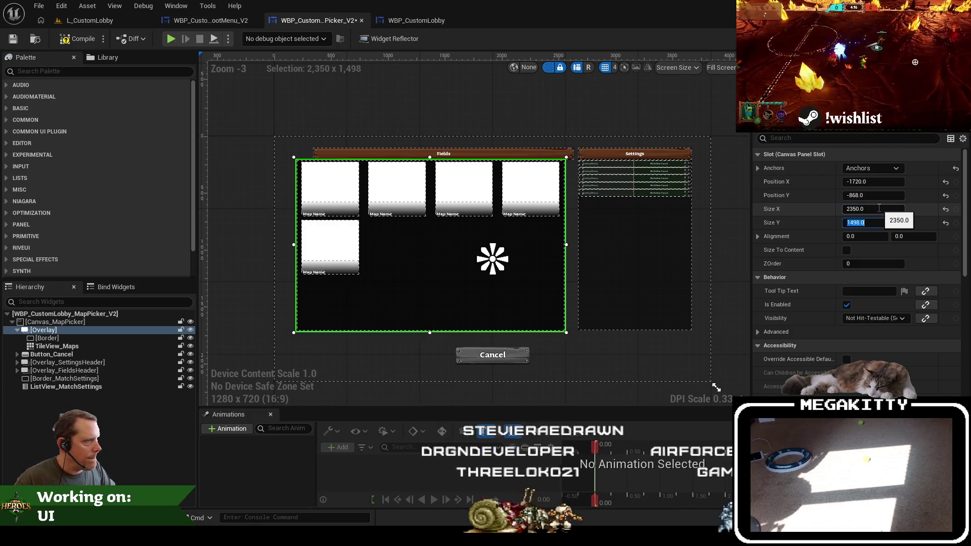
type("00")
key("Tab")
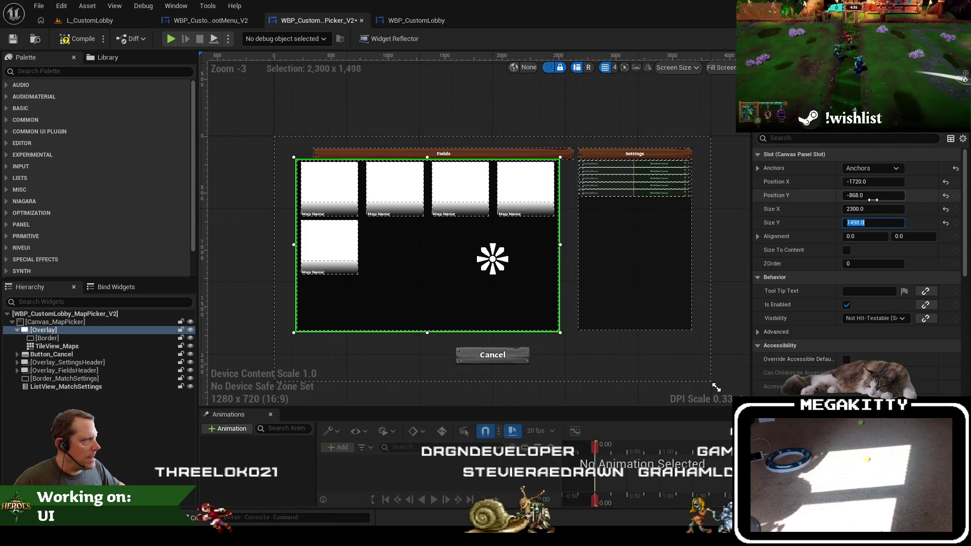
key("Escape")
Set the Fields header's width to 2300 as well
left_click(868, 209)
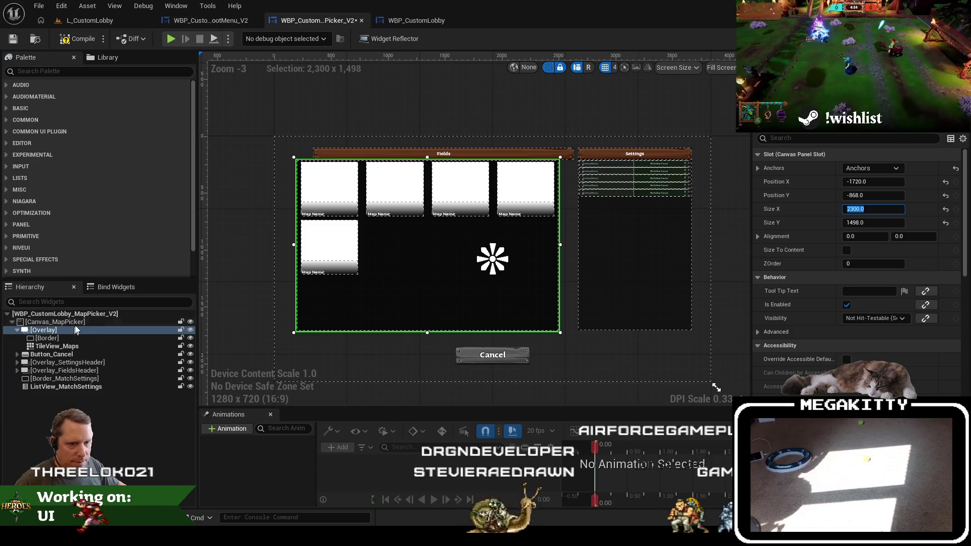
left_click(502, 158)
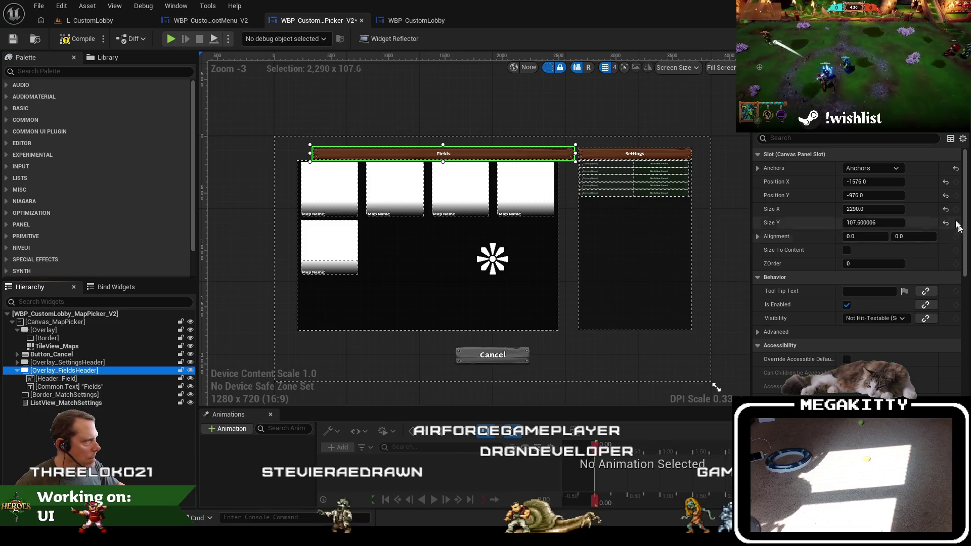
left_click(877, 208)
type("2300.0")
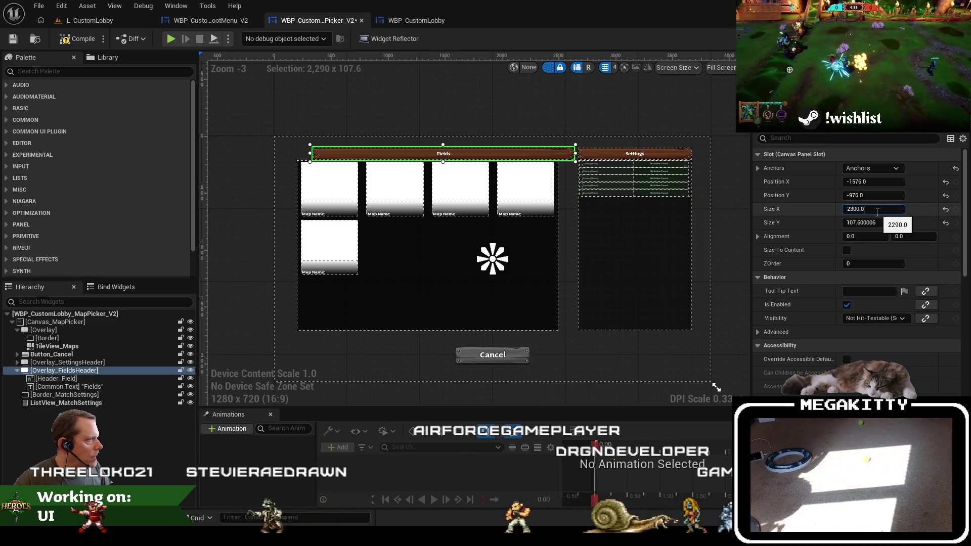
key("Tab")
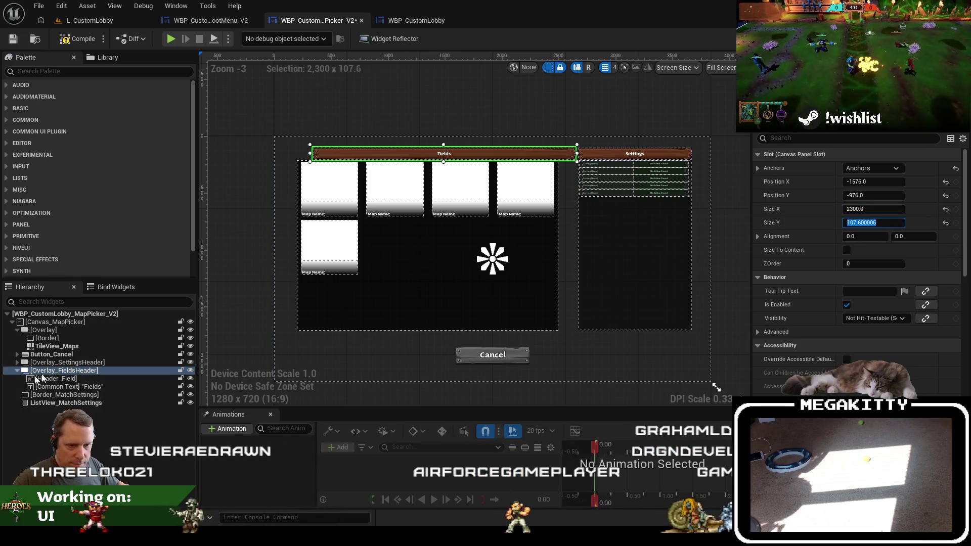
Move the Fields header above the map grid and rename the grid Overlay_Fields
left_click(18, 330)
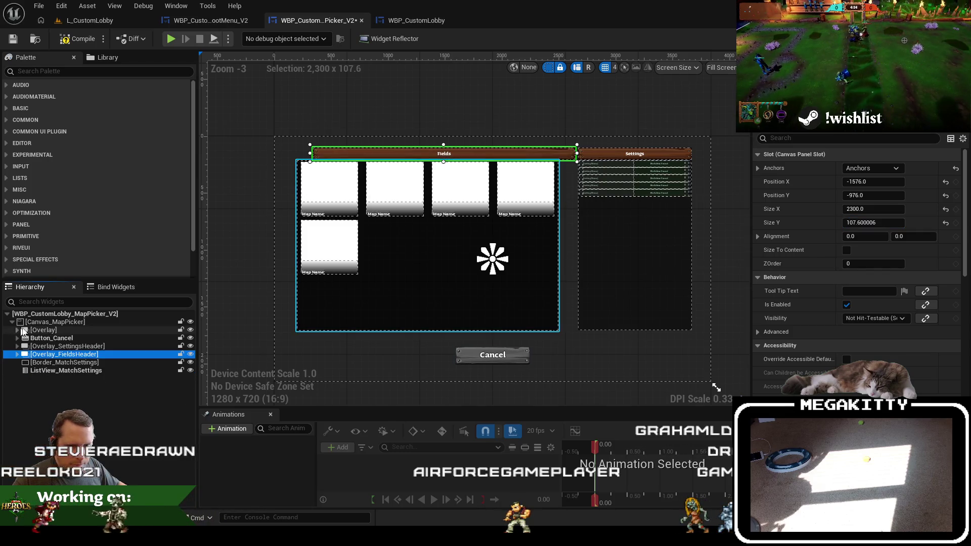
left_click_drag(60, 331, 58, 327)
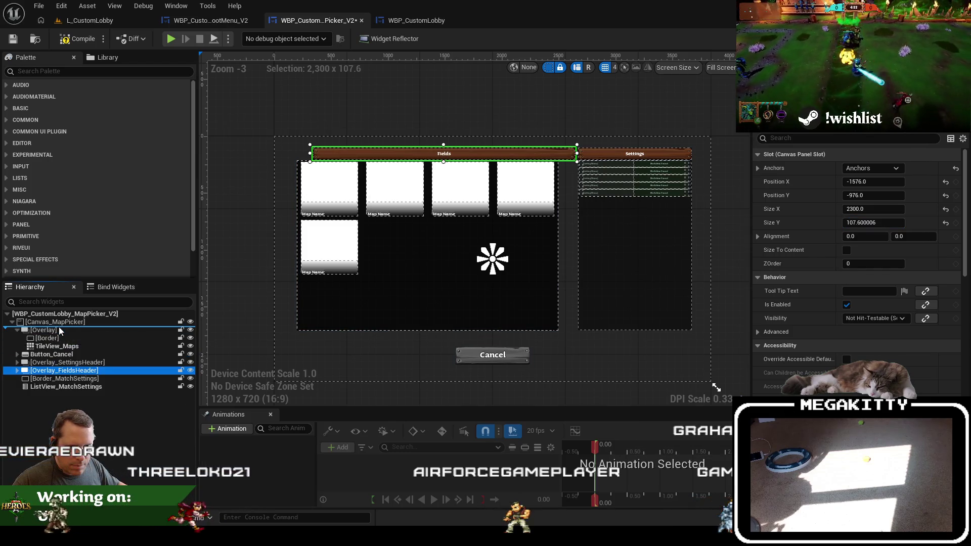
double_click(44, 342)
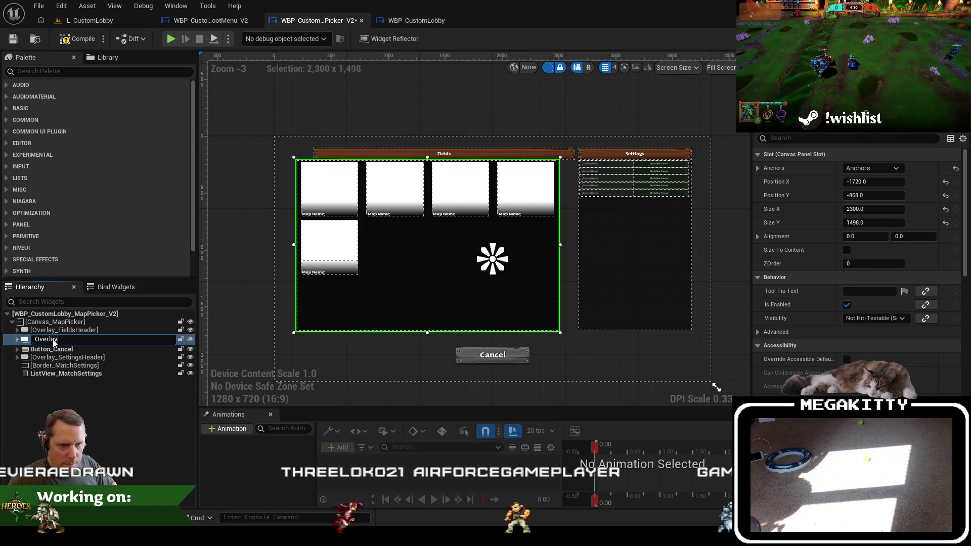
type("_Fields")
key("Return")
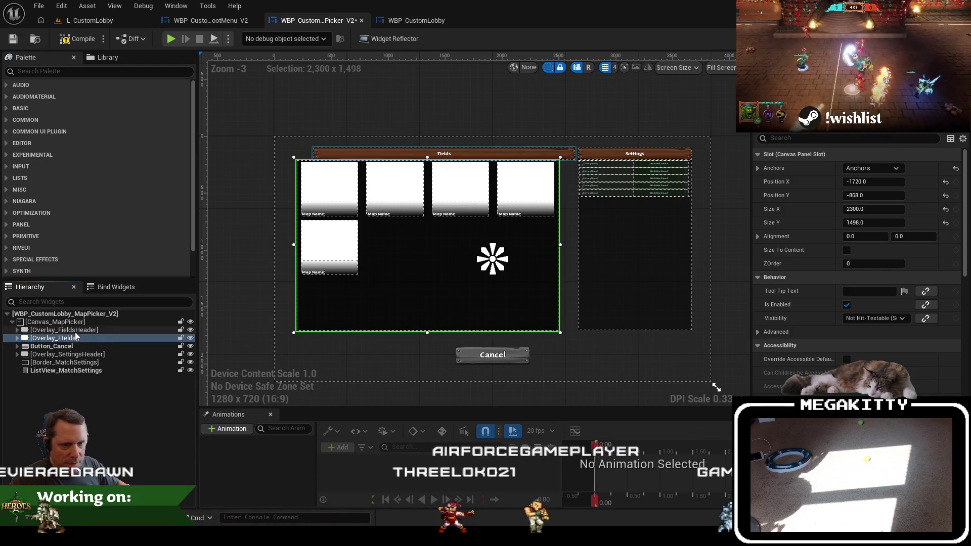
Give the Fields header Position X -1720, then bring up the L_CustomLobby level viewport
left_click(64, 330)
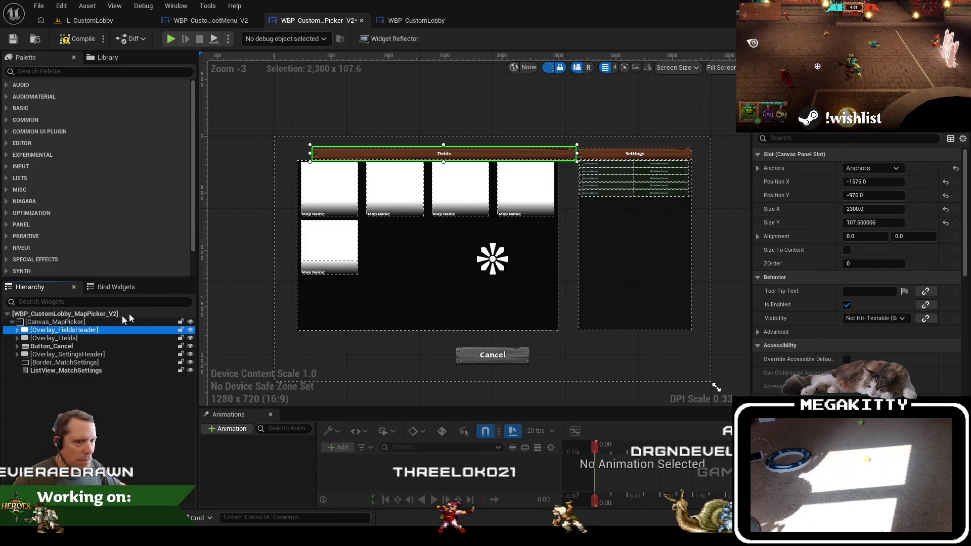
left_click(133, 337)
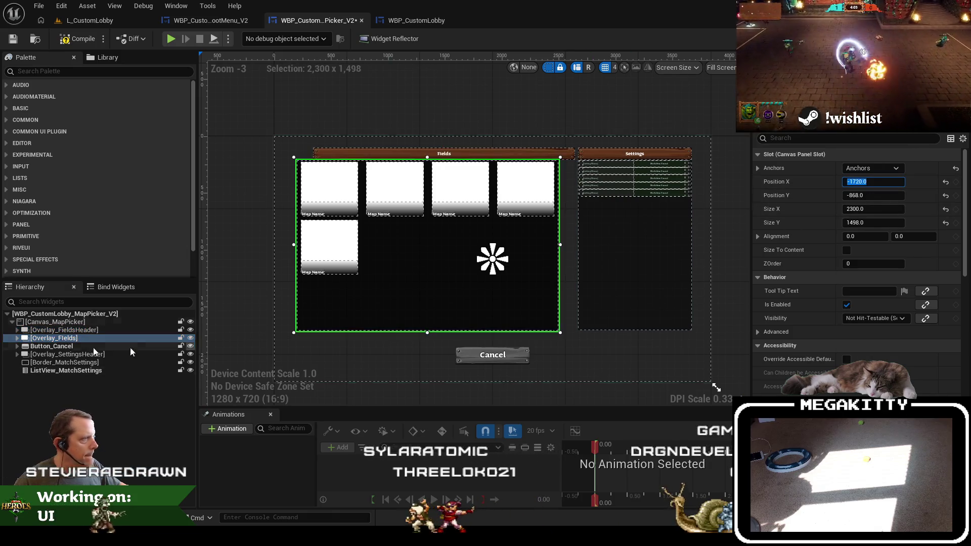
left_click(121, 330)
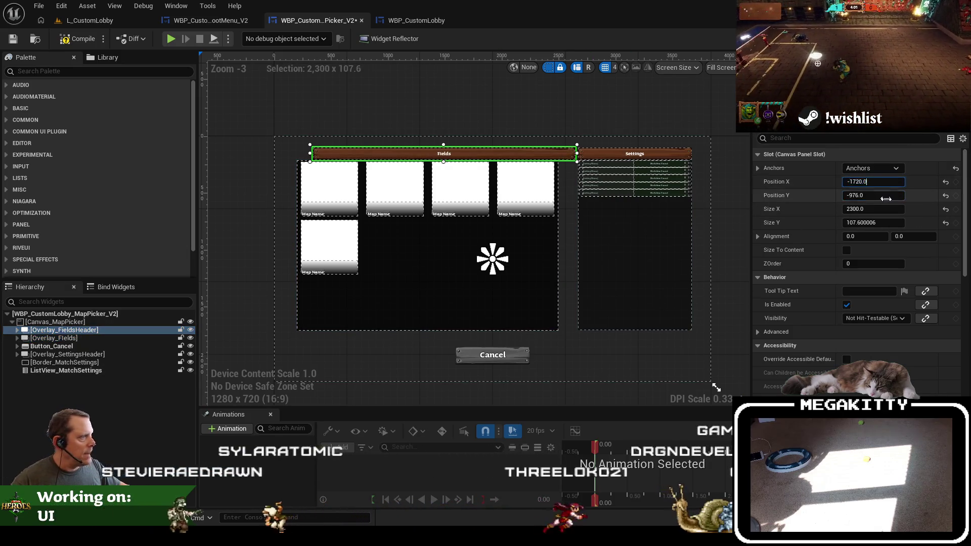
key("Return")
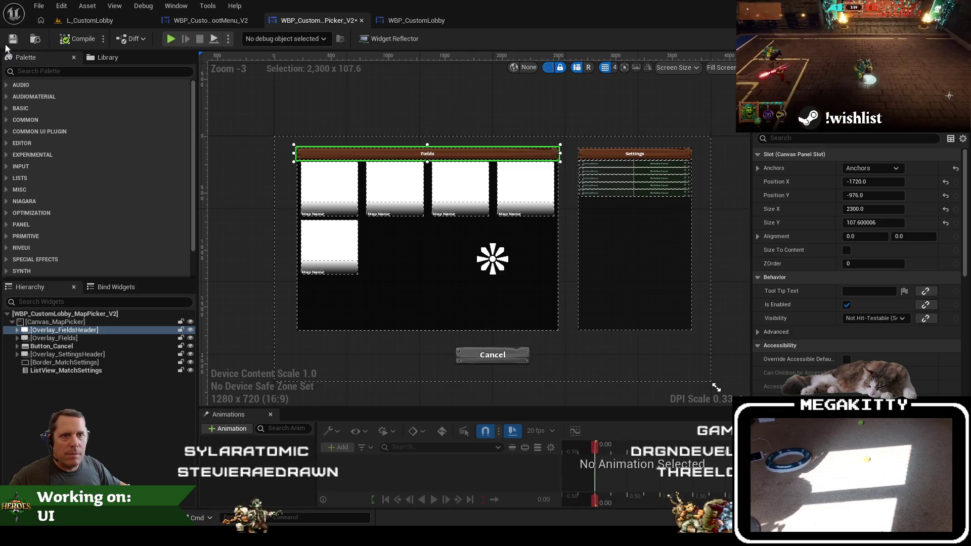
left_click(89, 20)
key("F11")
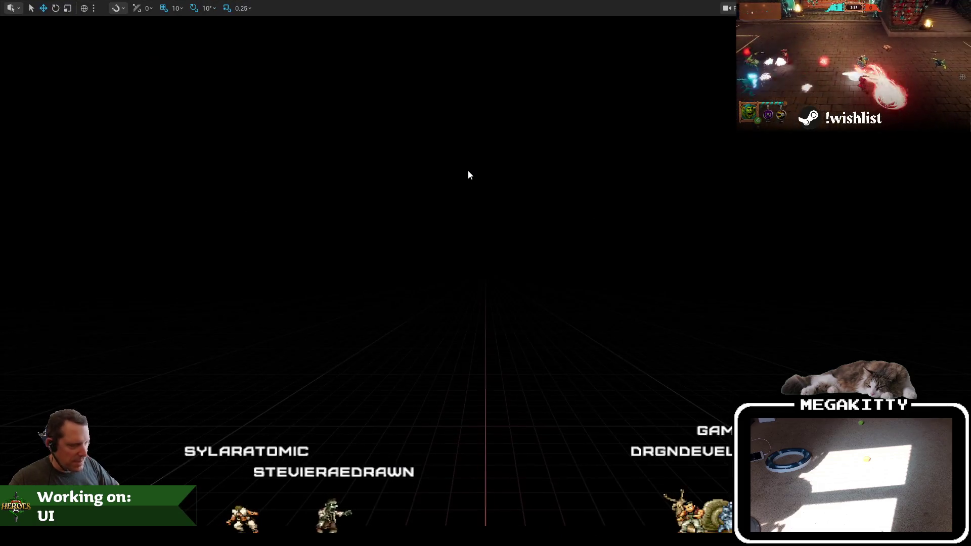
Play the lobby, view the six-map Fields grid, then stop and go back to the designer
key("alt+p")
left_click(178, 412)
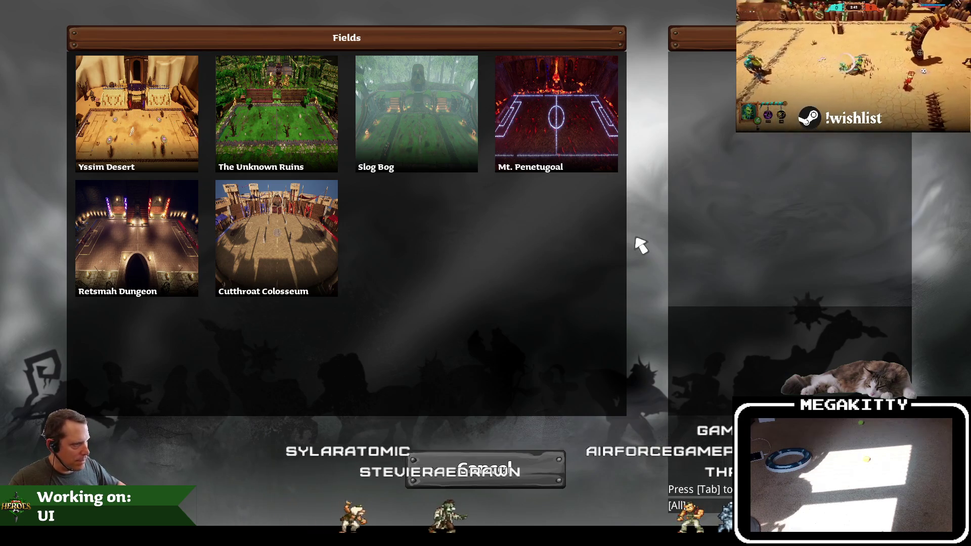
key("Escape")
left_click(309, 21)
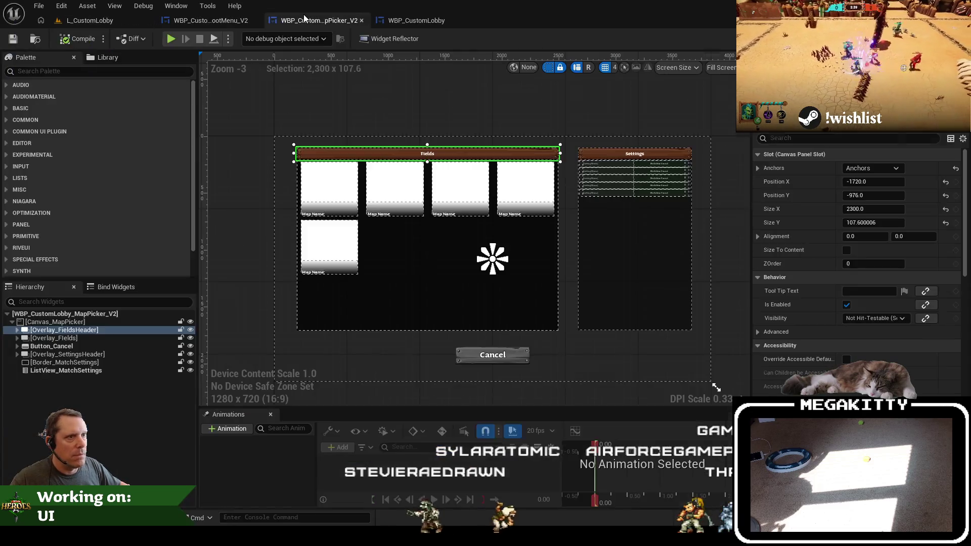
left_click(658, 321)
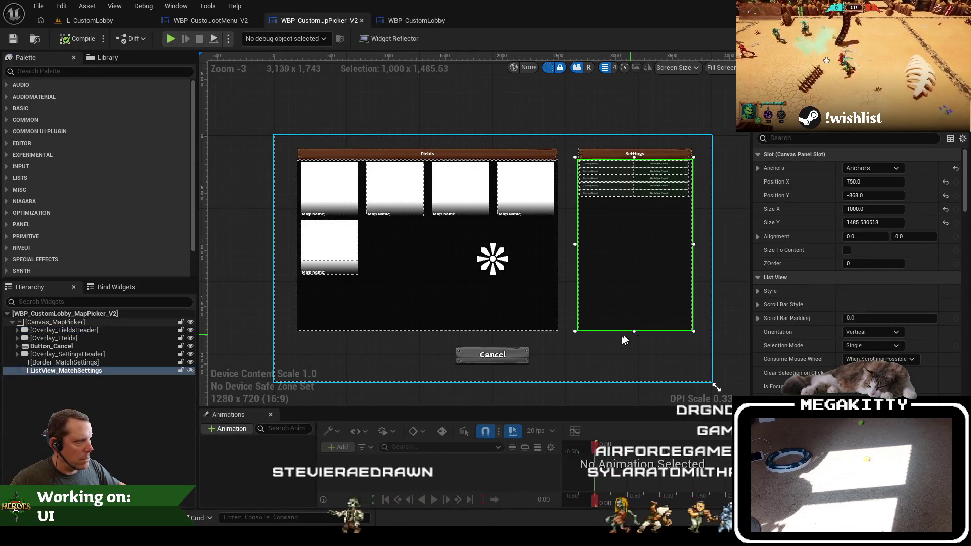
Resize the match settings border to a height of 1000
left_click_drag(634, 332, 633, 336)
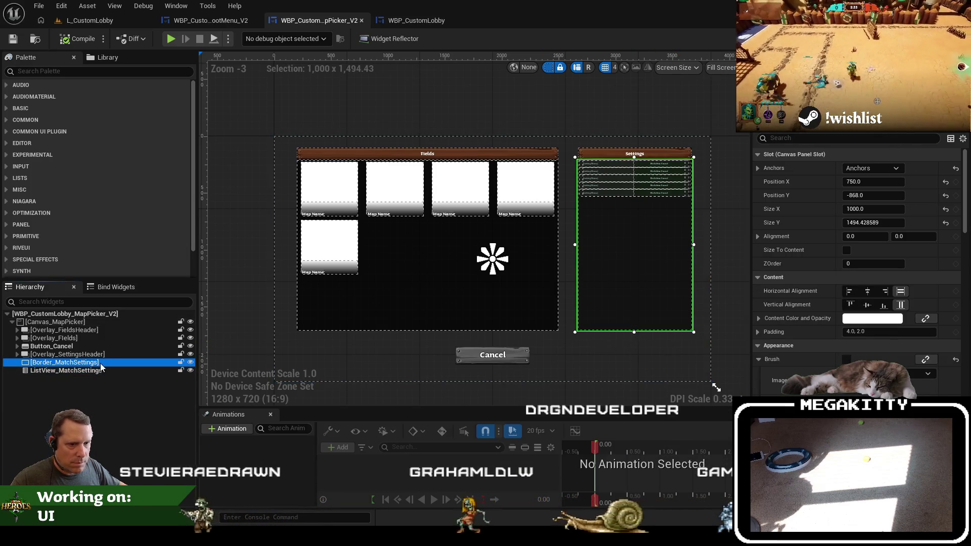
left_click_drag(634, 332, 634, 289)
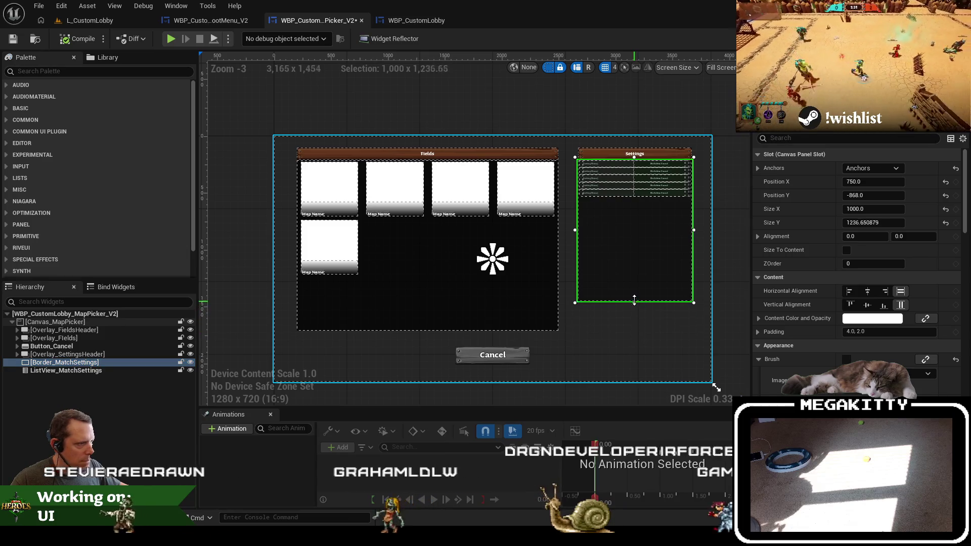
left_click(860, 221)
type("1000")
key("Return")
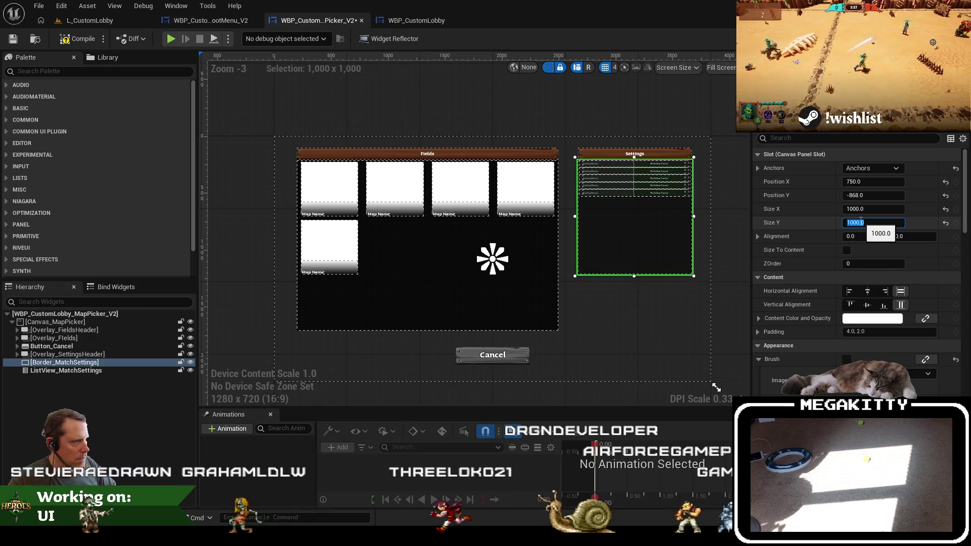
Play-test the lobby level, then bring up the RootMenu_V2 blueprint graph
left_click(103, 24)
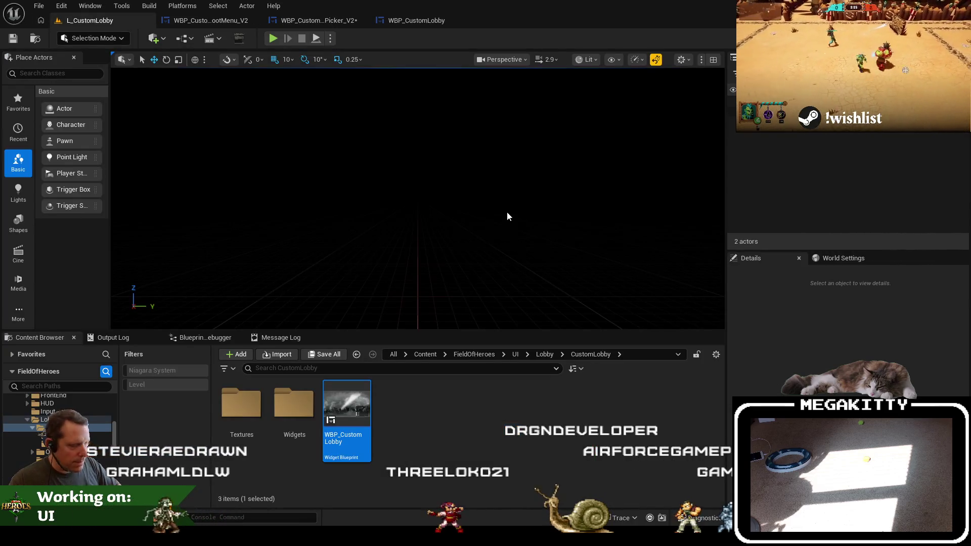
key("alt+p")
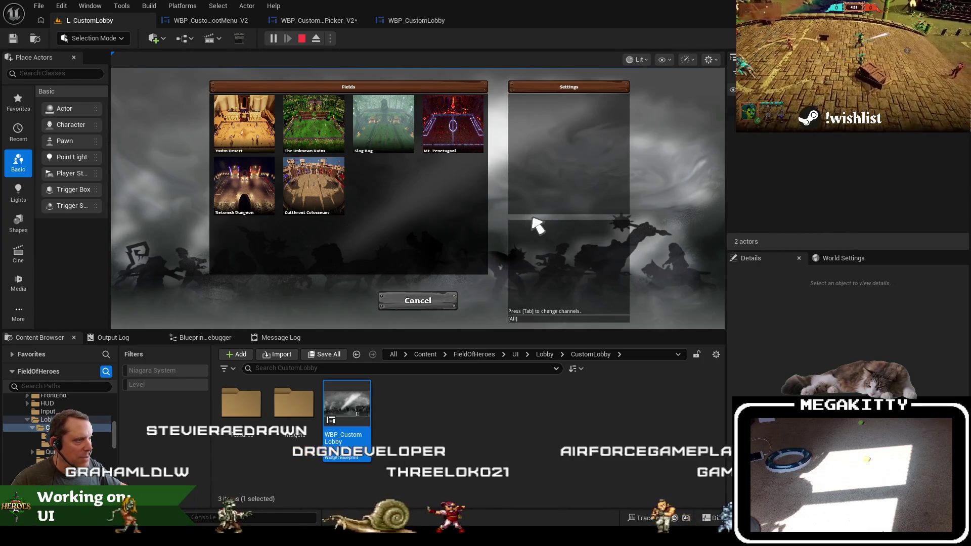
key("Escape")
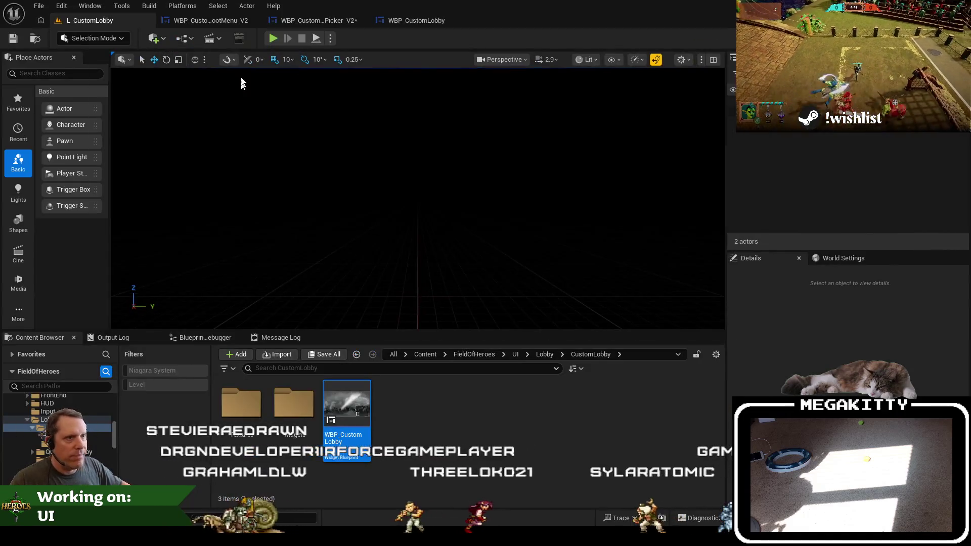
left_click(223, 19)
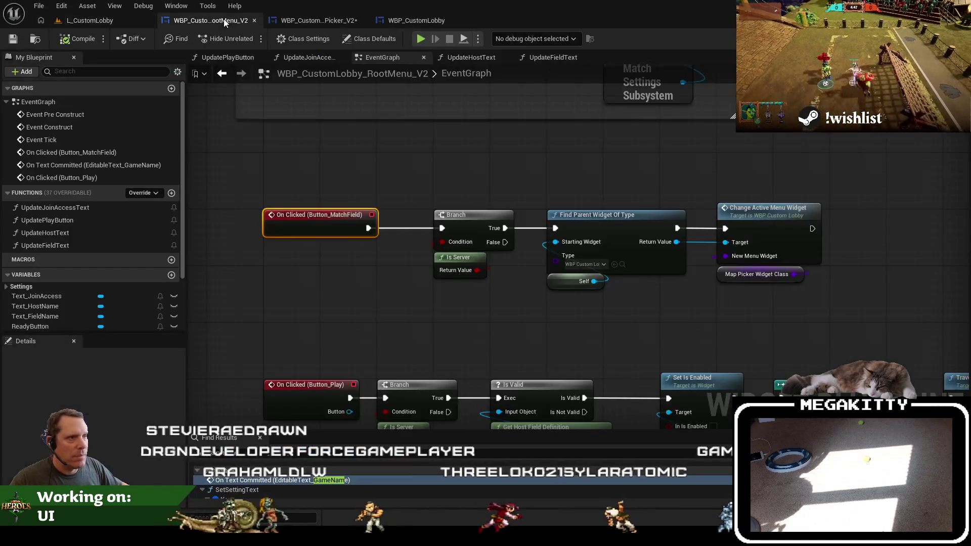
Widen Overlay_Fields to Size X 2400 in the map picker designer
left_click(331, 18)
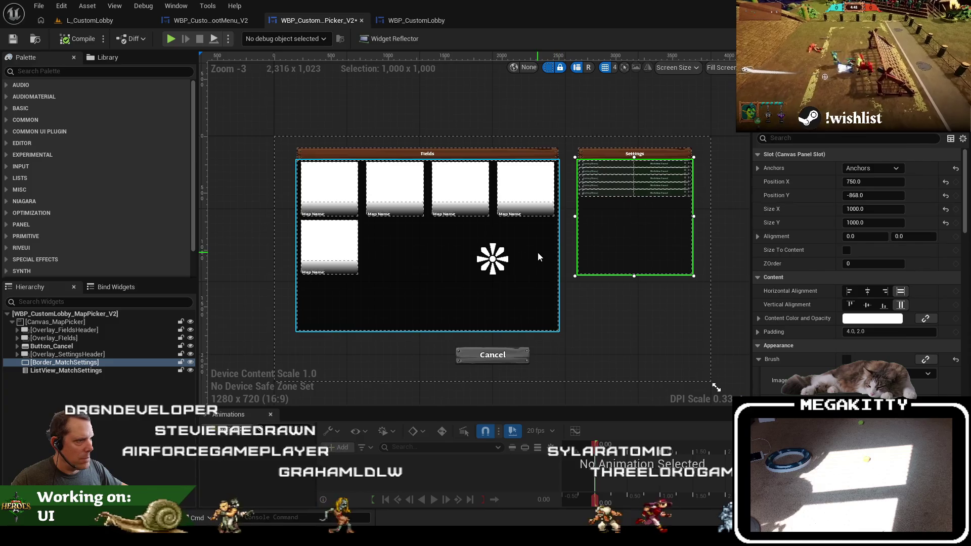
left_click(538, 255)
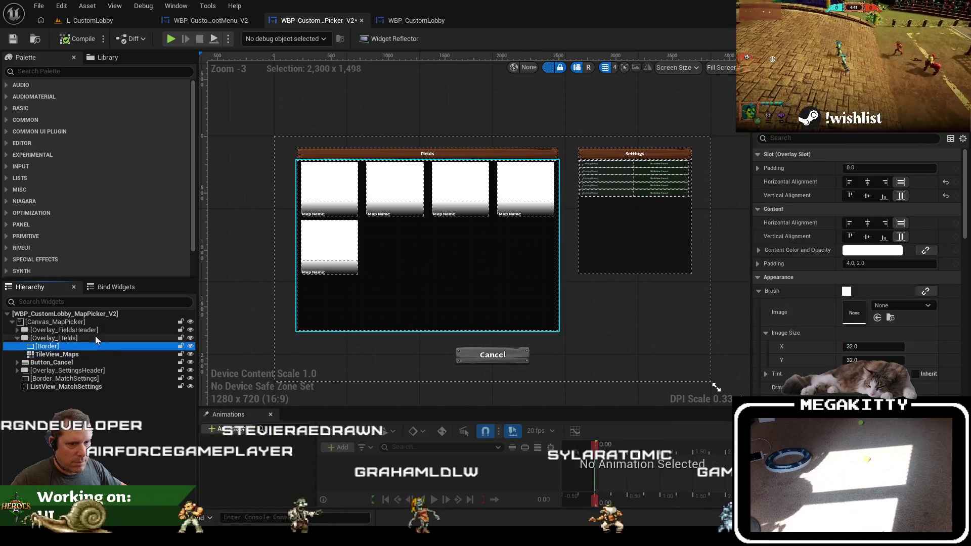
left_click(97, 338)
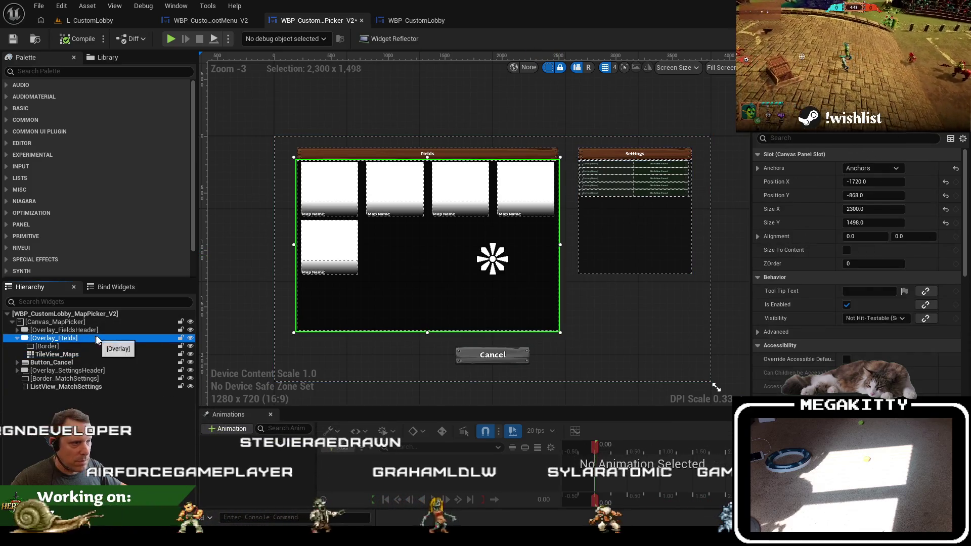
left_click(881, 211)
type("2400")
key("Tab")
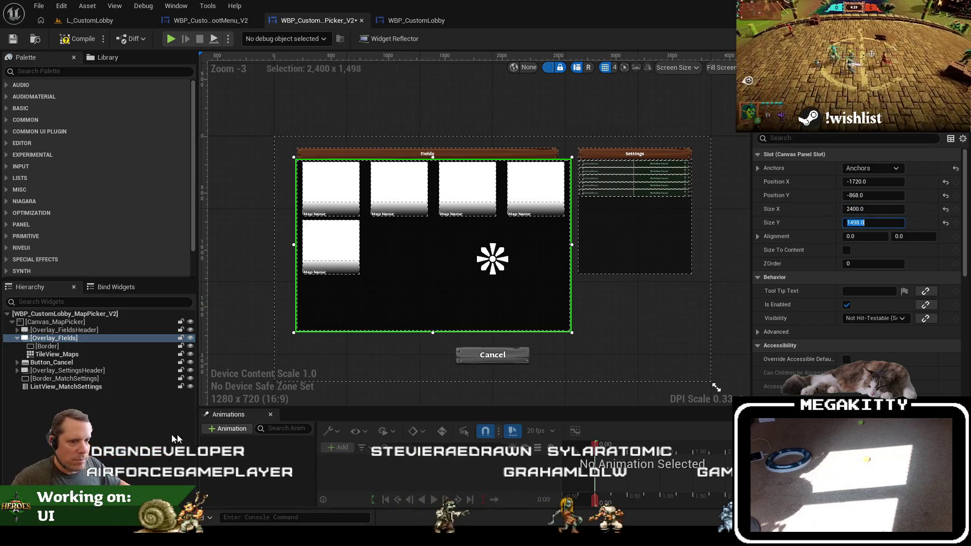
Widen the Fields header overlay to Size X 2400 as well
left_click(64, 329)
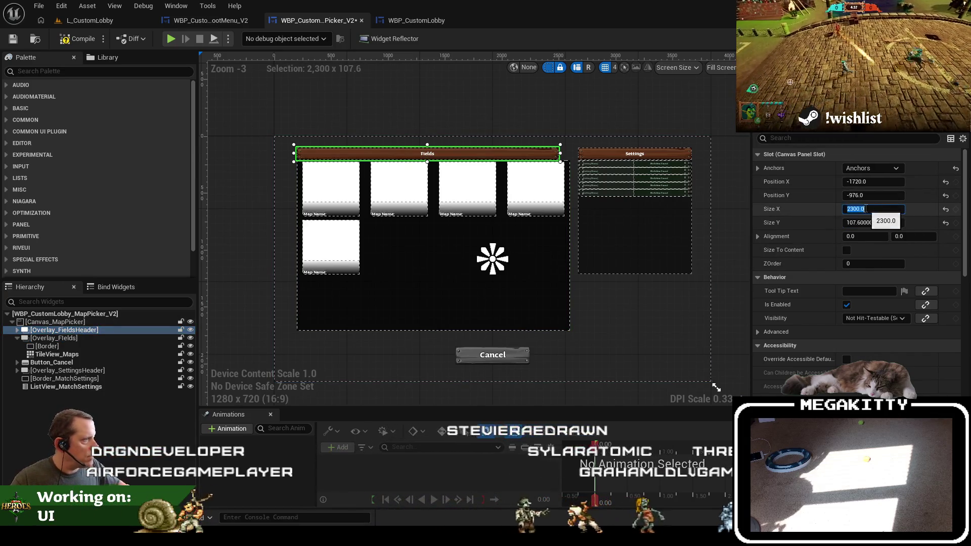
left_click(872, 209)
type("2400")
key("Tab")
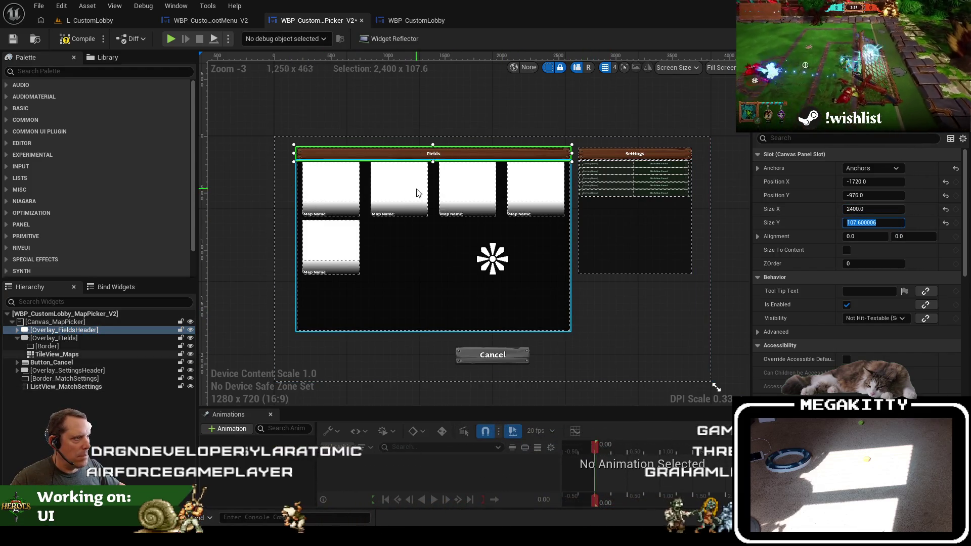
Switch to the lobby level and launch it in play mode
scroll(612, 158, "up", 5)
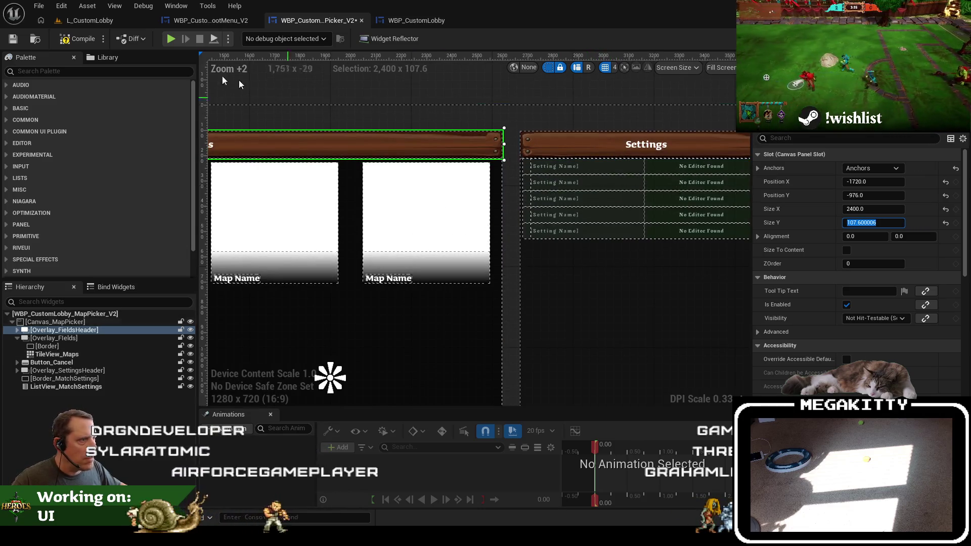
left_click(107, 22)
key("alt+p")
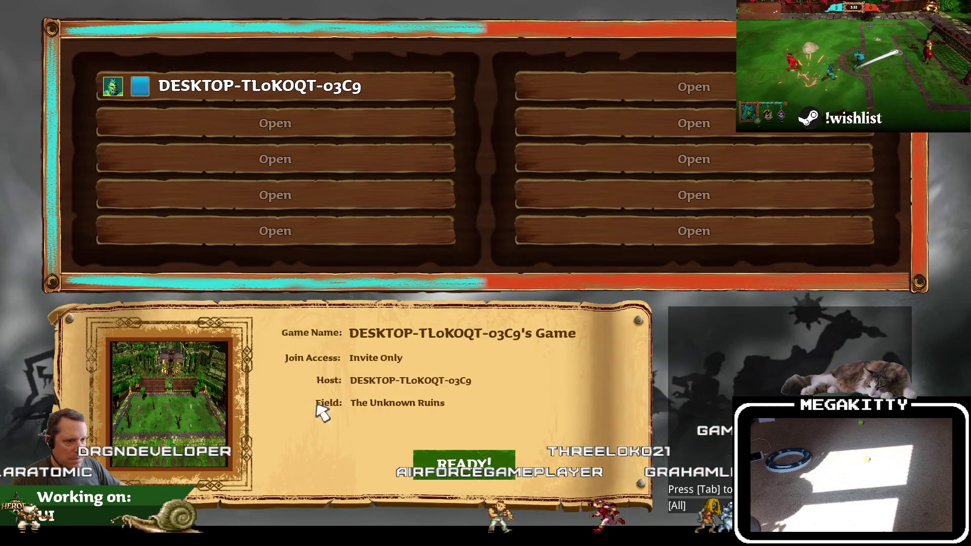
Check the widened Fields picker in two play tests, then return to the map picker designer
left_click(132, 396)
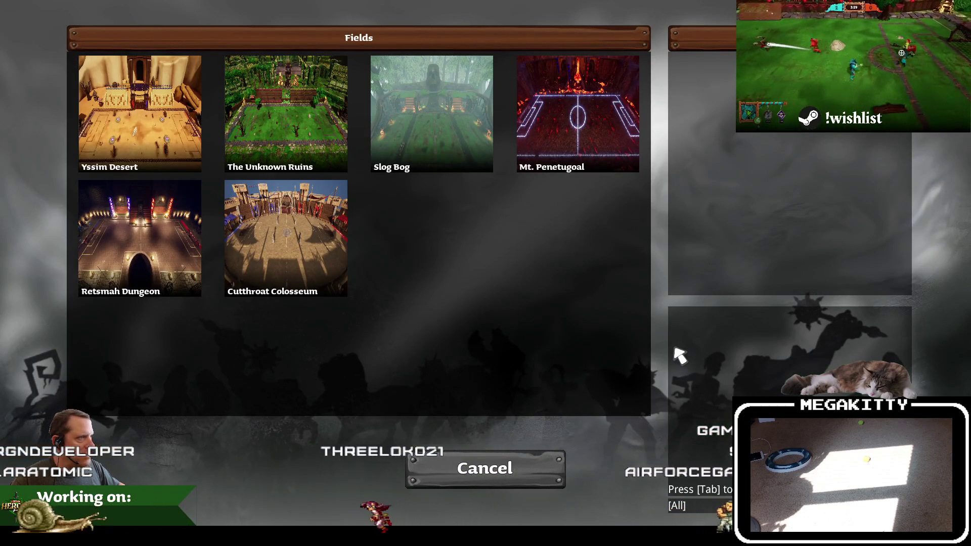
key("Escape")
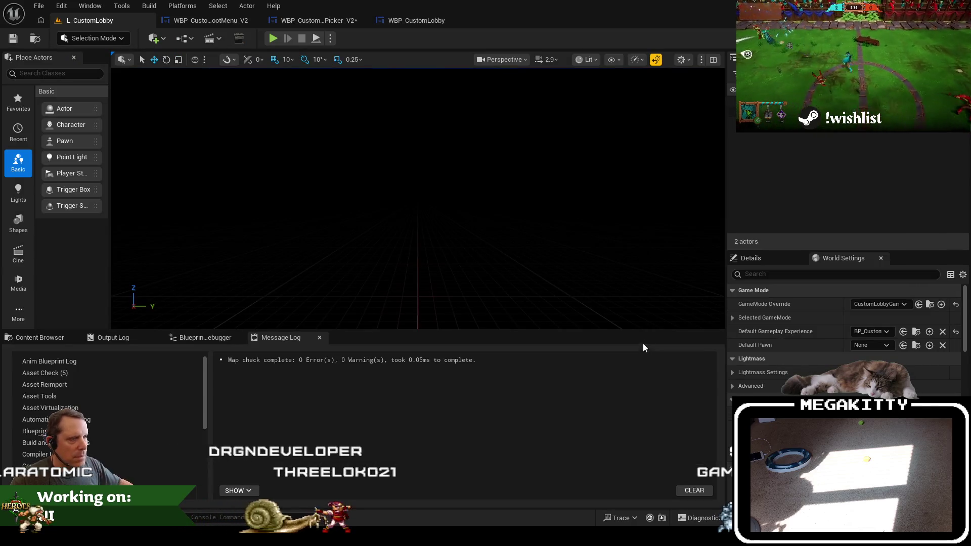
key("F11")
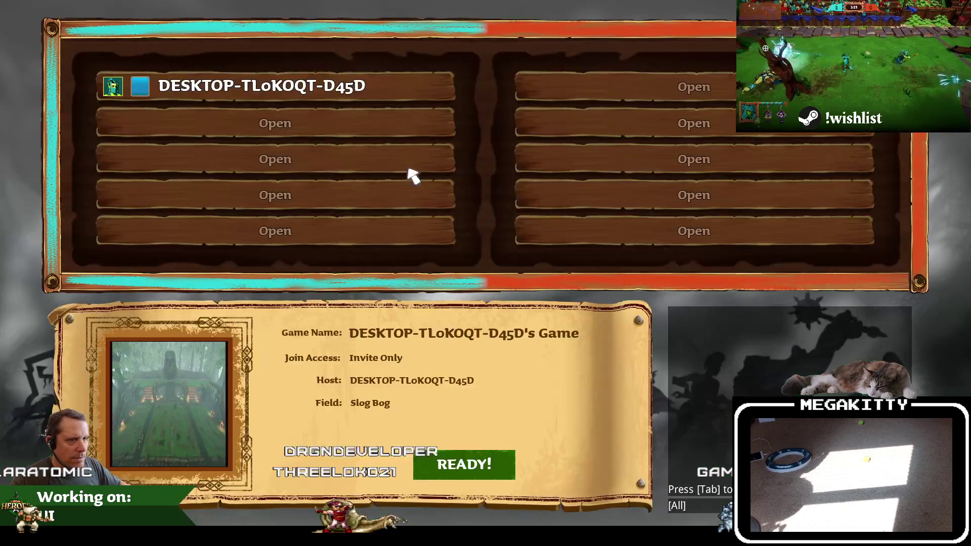
left_click(128, 378)
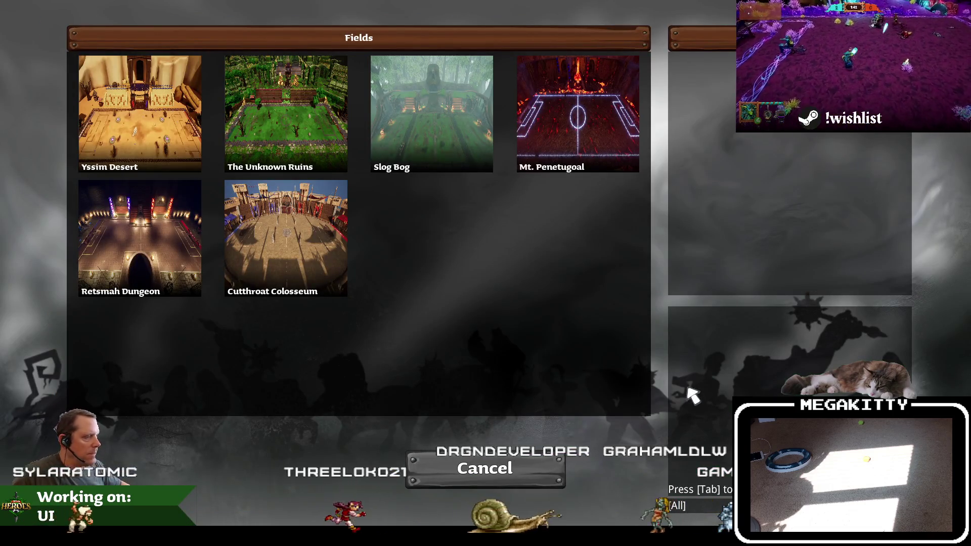
key("Escape")
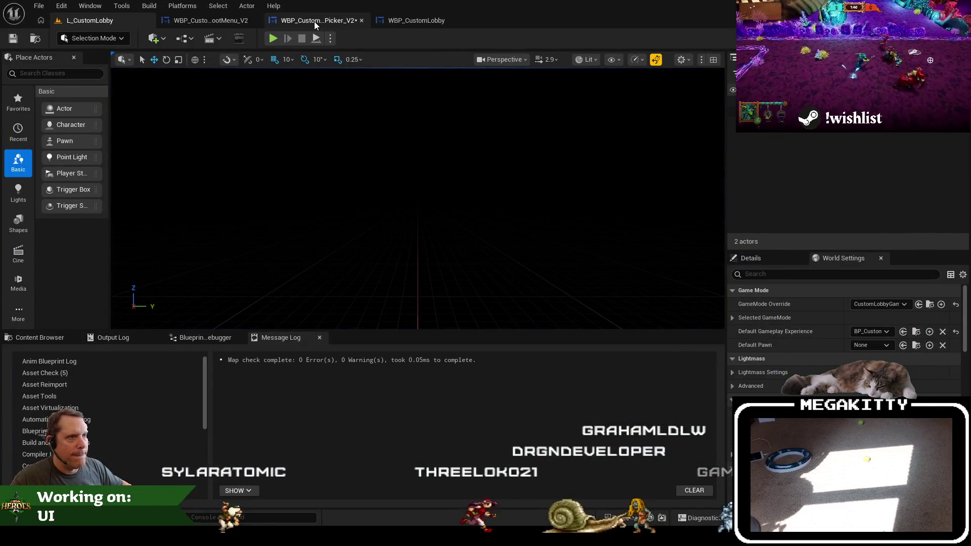
left_click(313, 20)
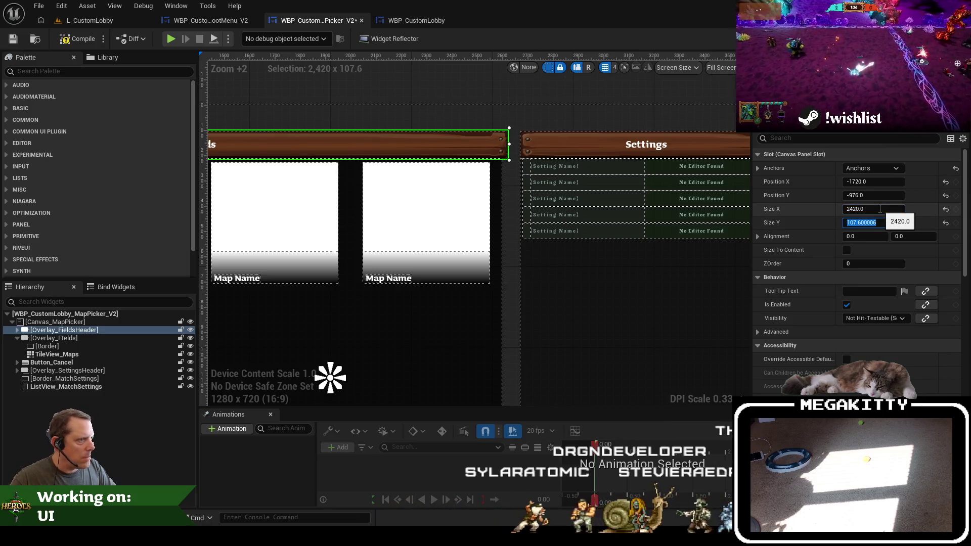
Widen Overlay_Fields to 2420, compile the widget and start a lobby play test
left_click(474, 344)
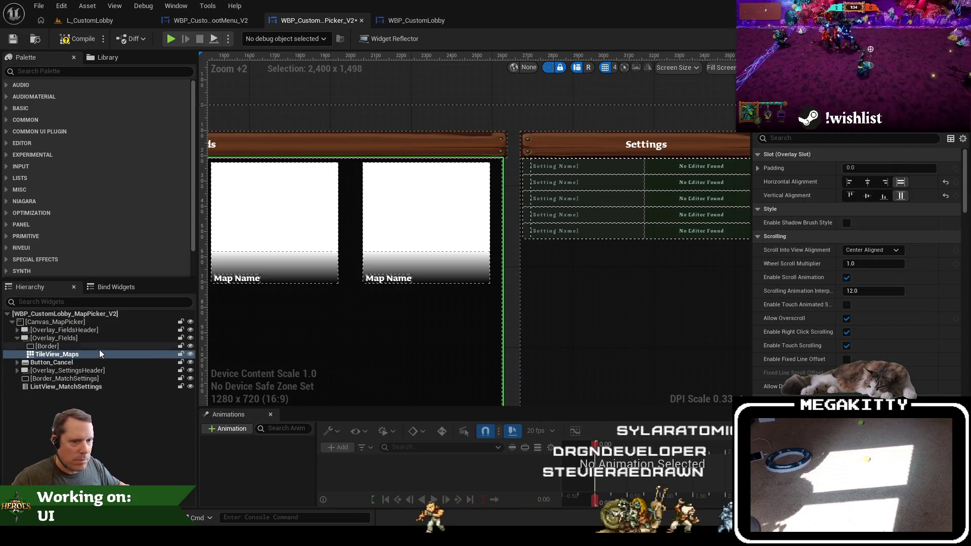
left_click(99, 338)
left_click(867, 209)
type("24")
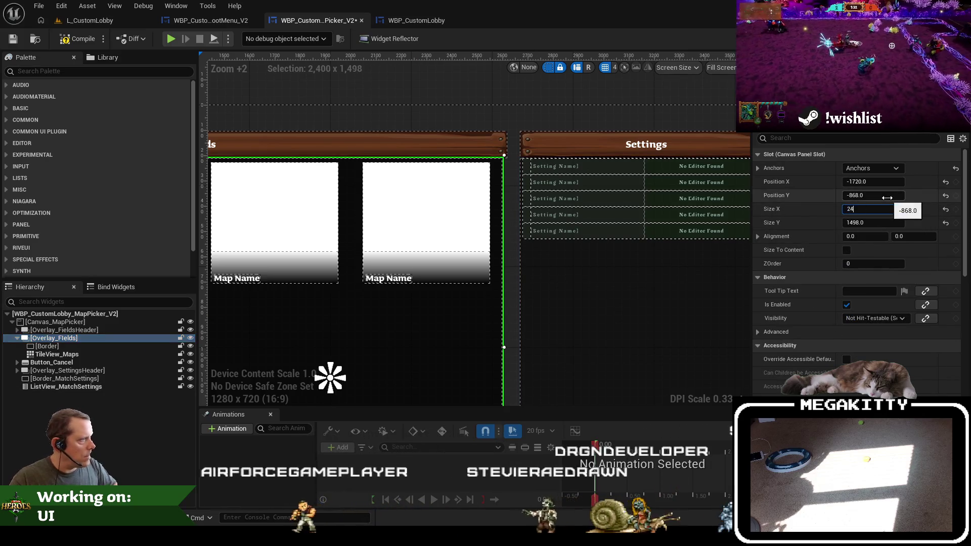
type("20")
key("Return")
left_click(76, 44)
left_click(171, 38)
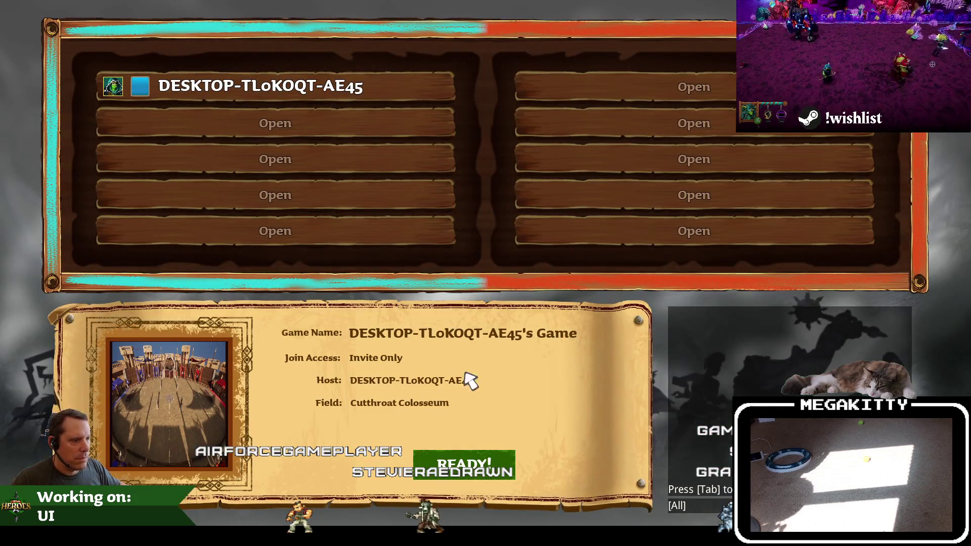
Open the Fields map picker and cancel out of it several times in play
left_click(208, 391)
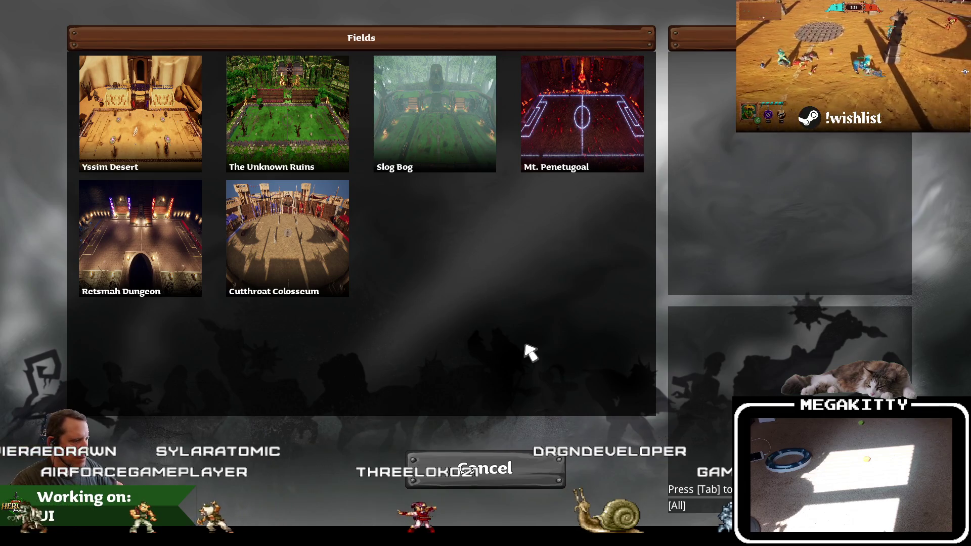
key("Escape")
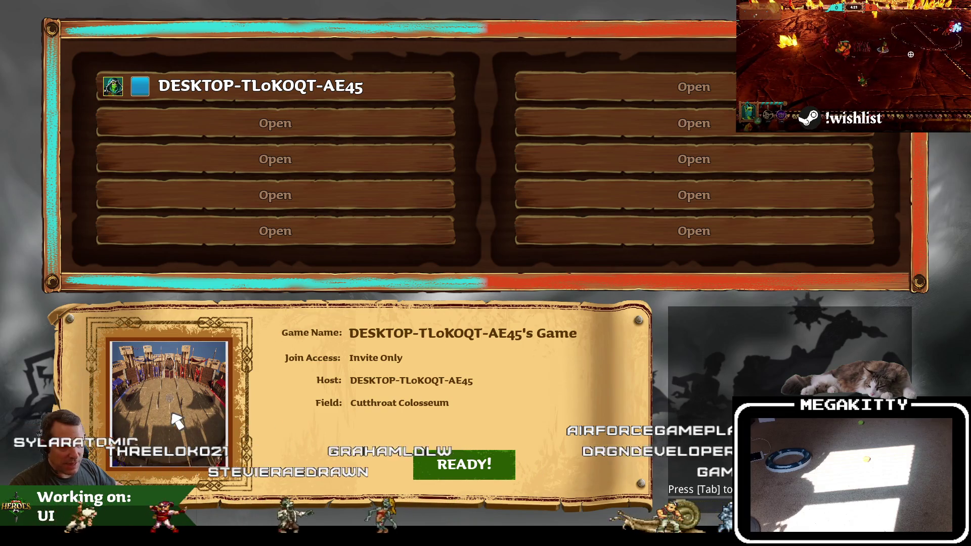
left_click(181, 398)
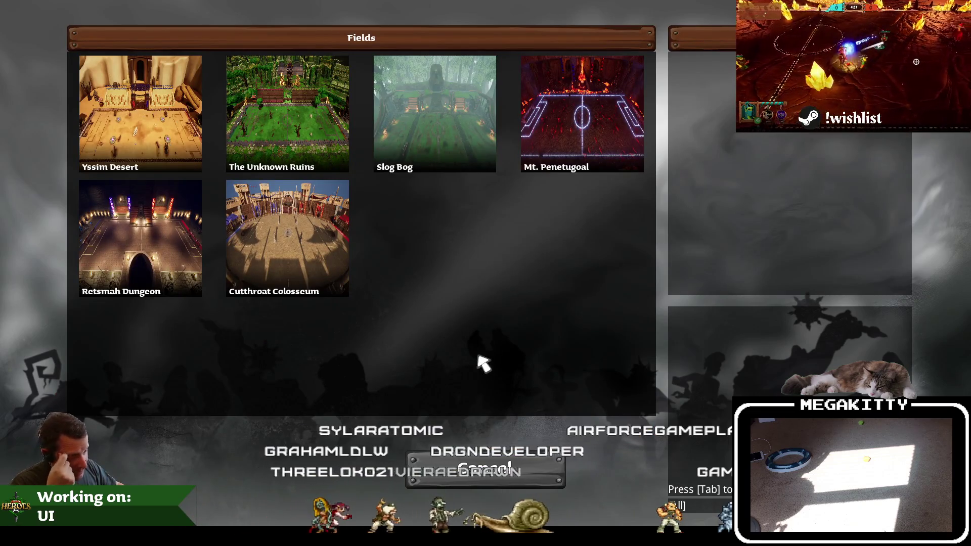
left_click(486, 469)
left_click(180, 430)
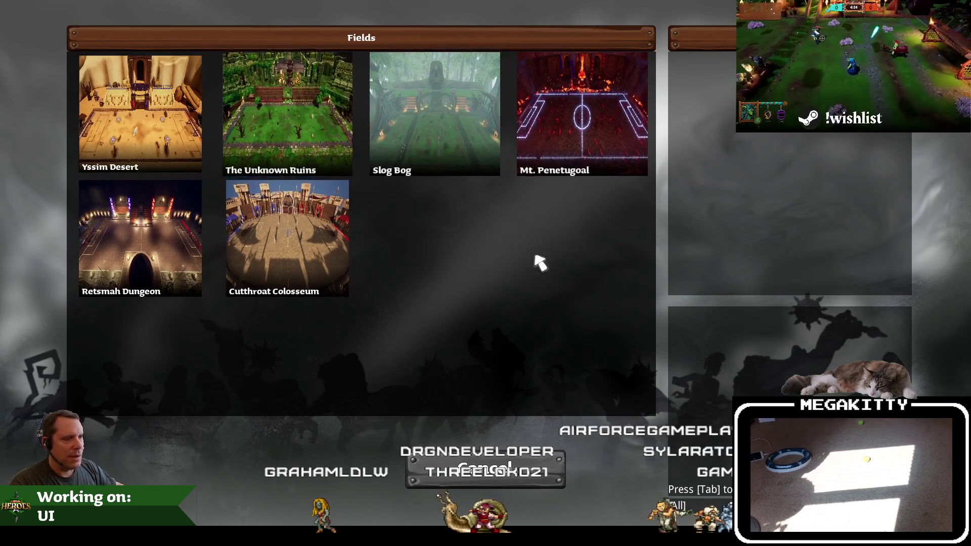
left_click(470, 483)
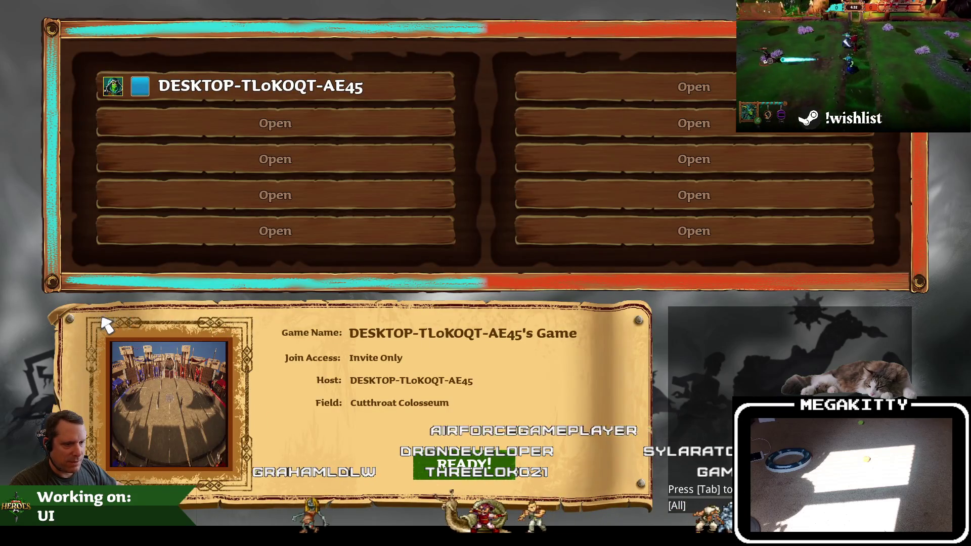
End the play session and search the Content Browser for 'wbp_quickpl'
left_click(217, 395)
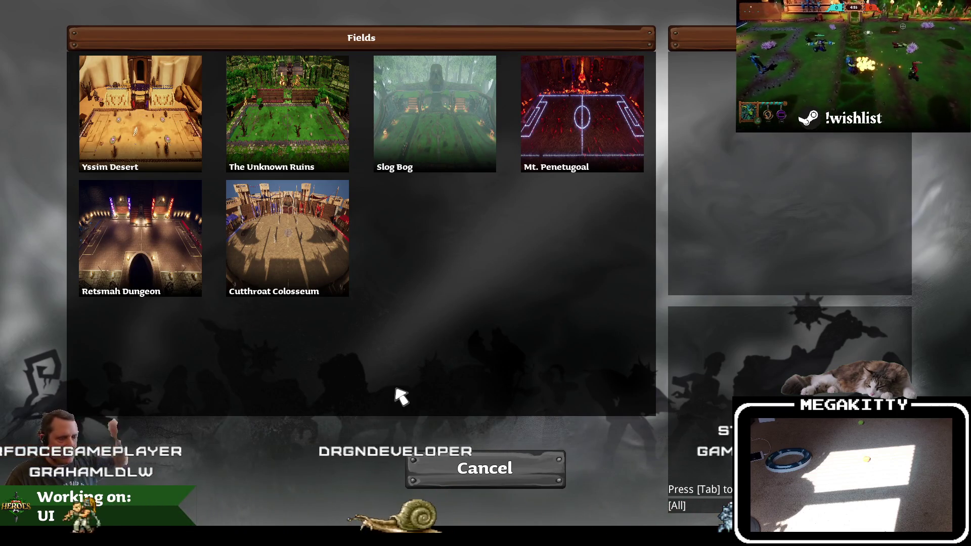
left_click(488, 481)
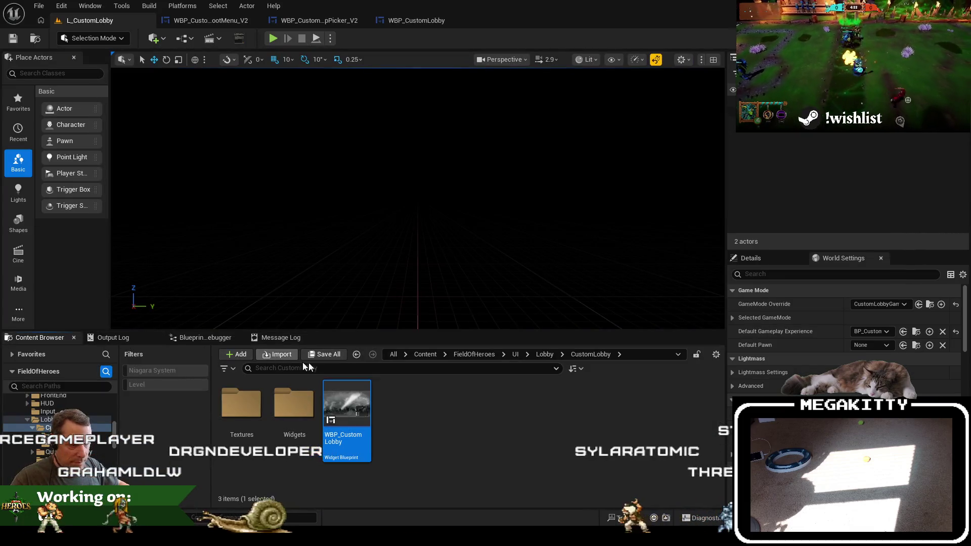
left_click(397, 355)
type("wbp_quickpl")
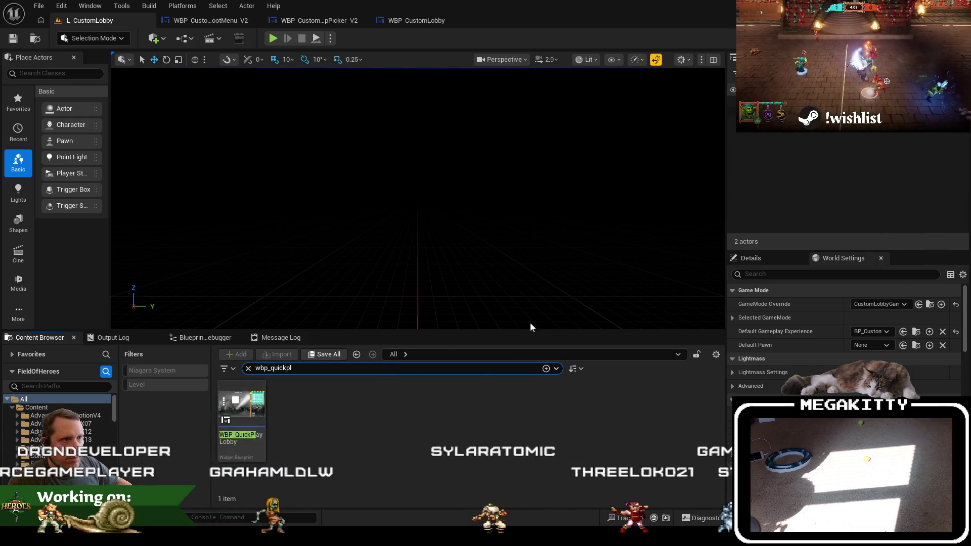
Open WBP_LobbyYourHero from QuickPlayLobby's YourHero widget and select its parchment image Image_PlayerSelectMenus
double_click(255, 417)
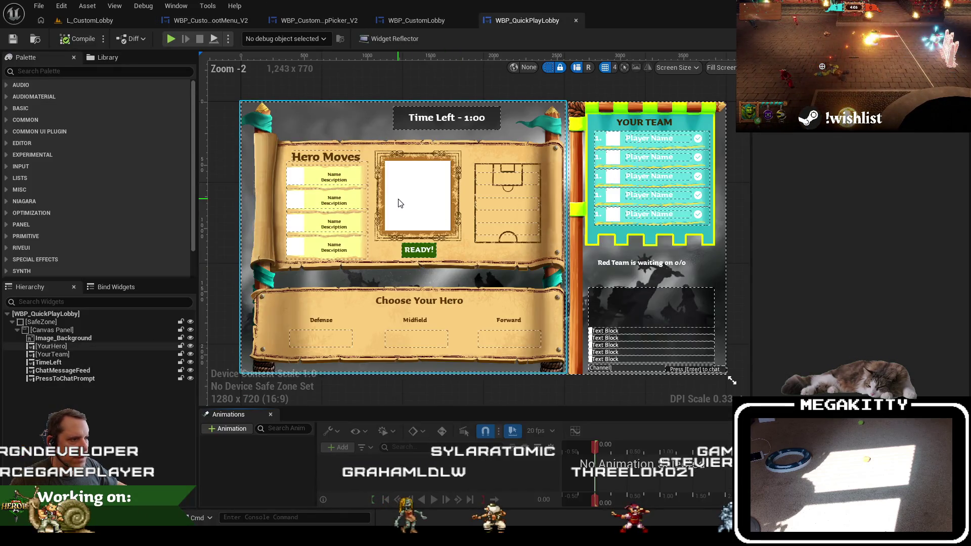
left_click(390, 189)
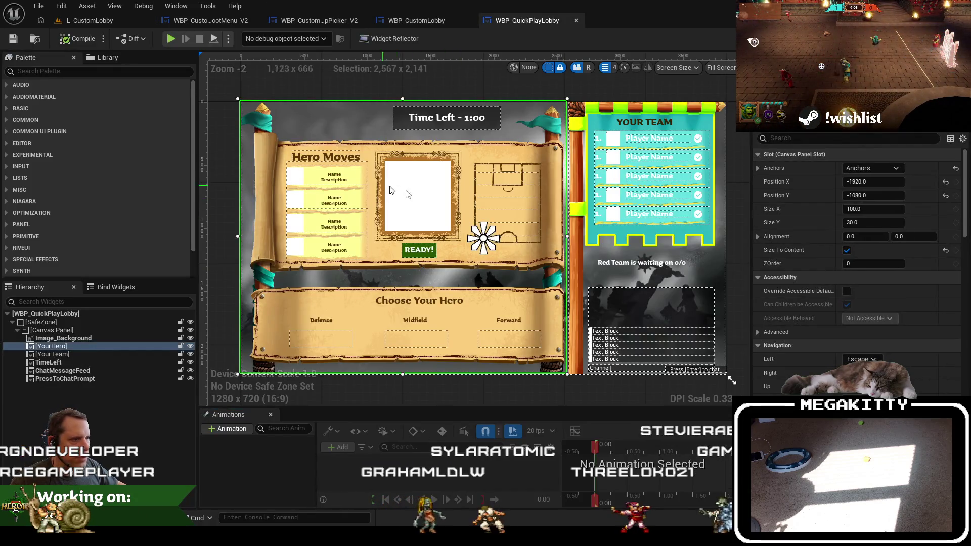
double_click(349, 284)
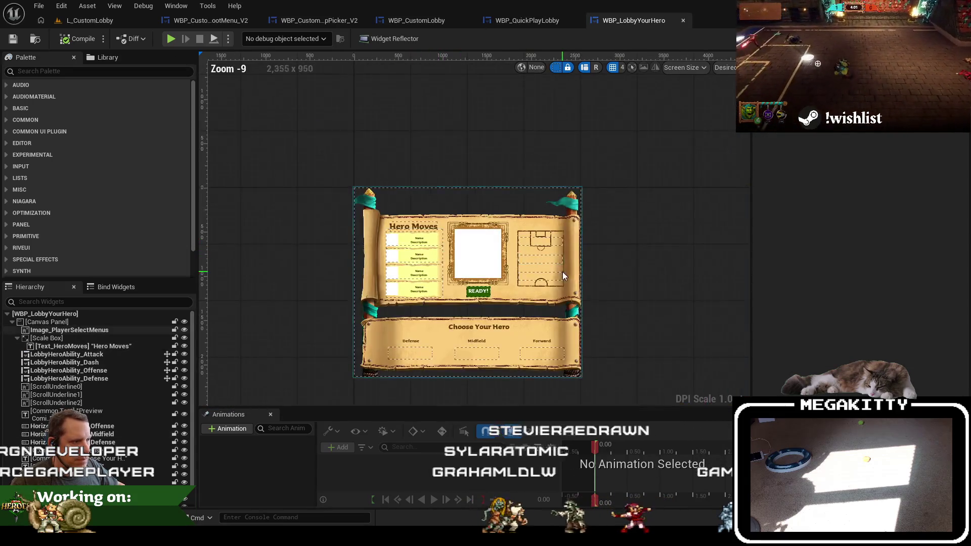
left_click(512, 268)
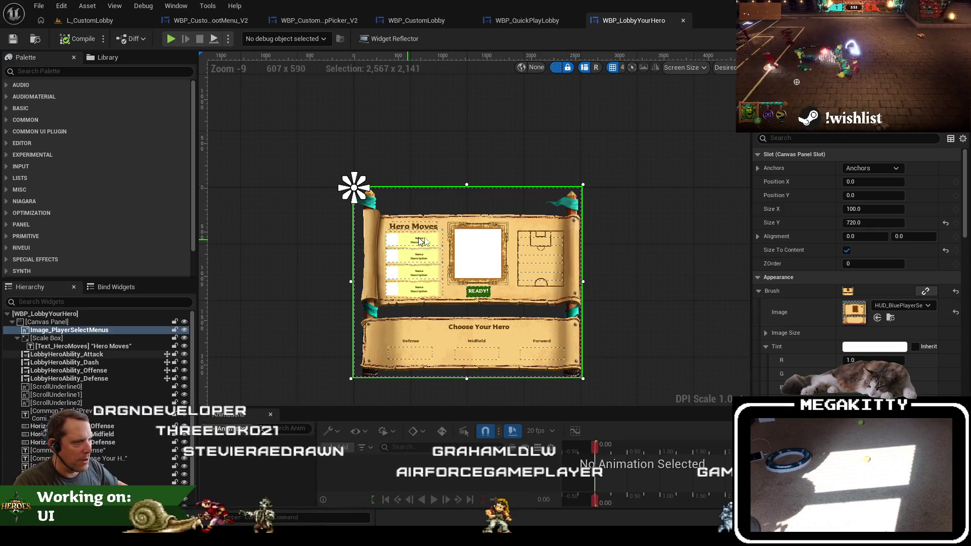
scroll(594, 215, "up", 5)
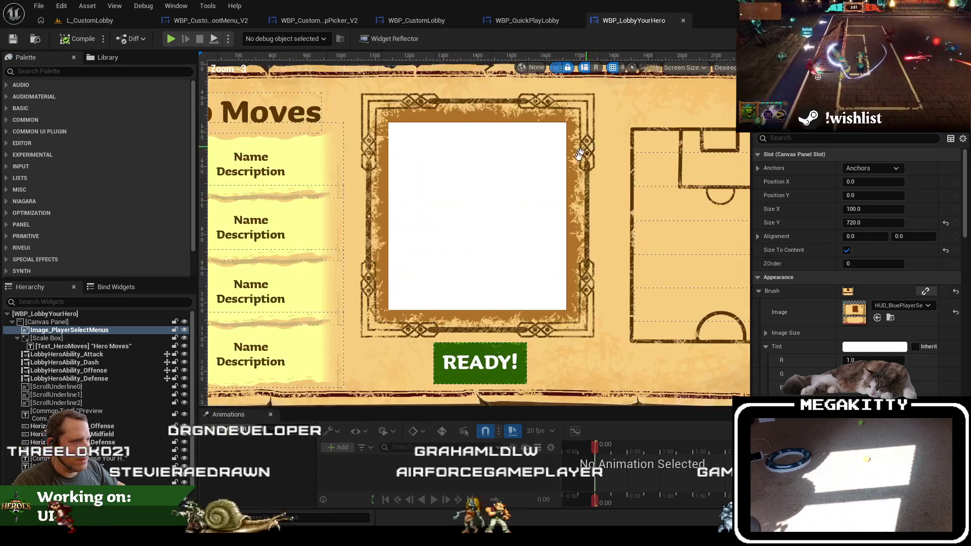
scroll(506, 212, "down", 2)
left_click_drag(437, 211, 404, 212)
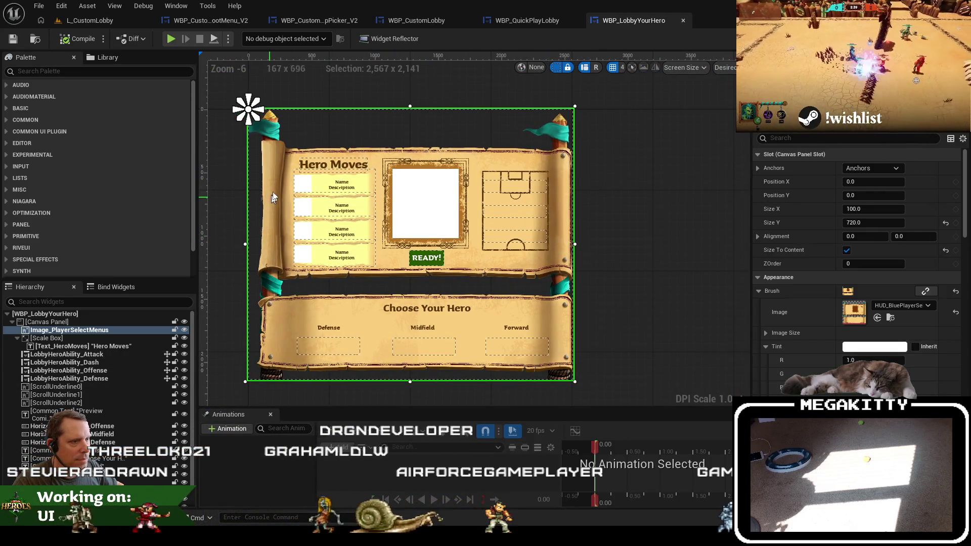
Close the QuickPlayLobby and CustomLobby editors and reselect the parchment image in WBP_LobbyYourHero
left_click(537, 20)
left_click(433, 20)
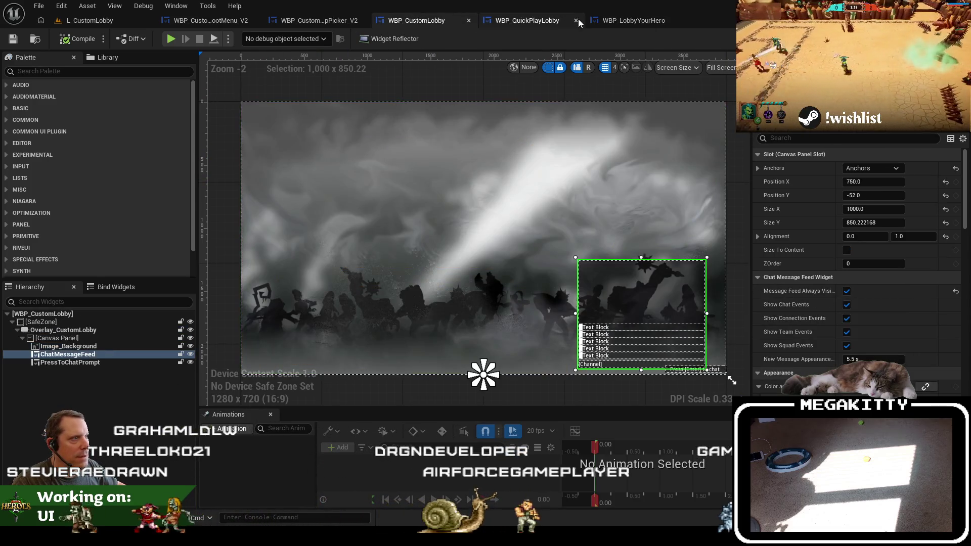
left_click(576, 20)
left_click(469, 21)
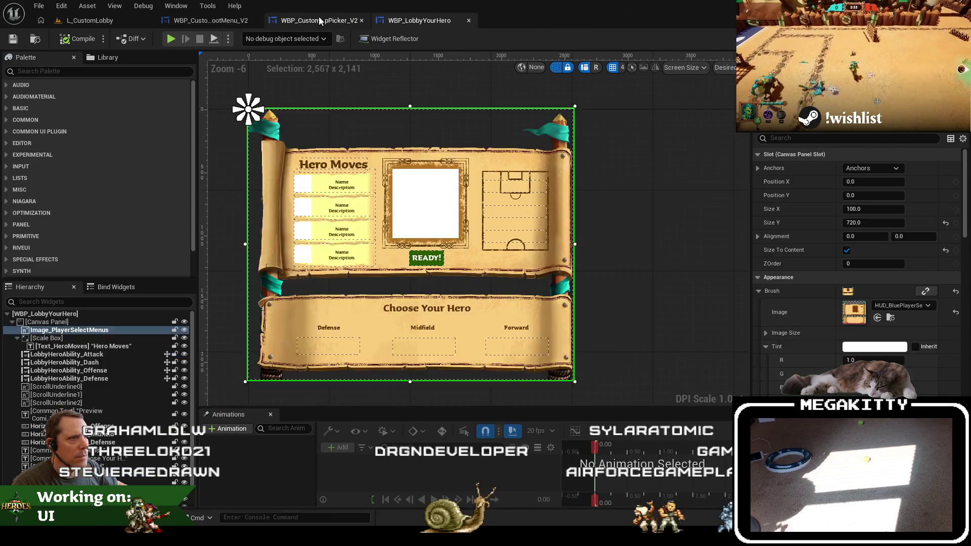
left_click(319, 20)
scroll(470, 178, "down", 3)
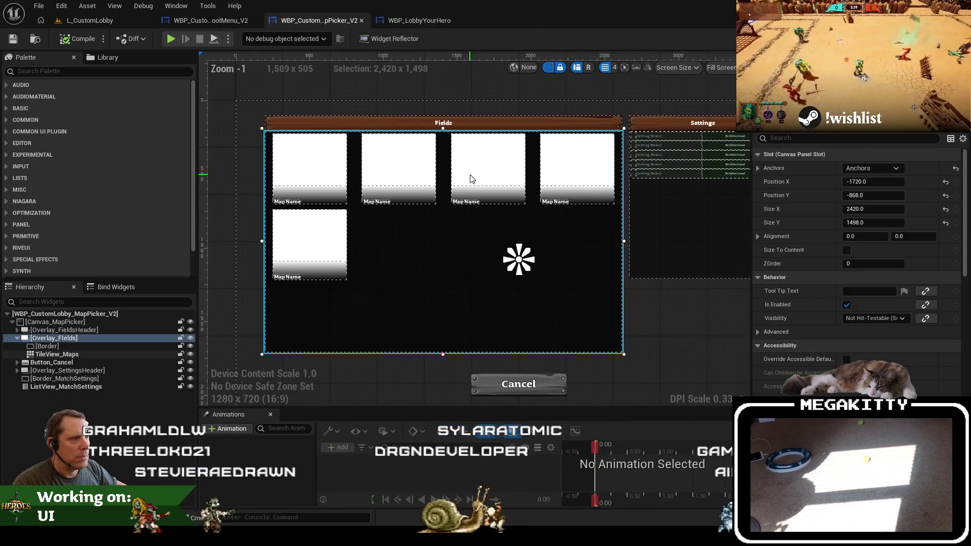
left_click(419, 21)
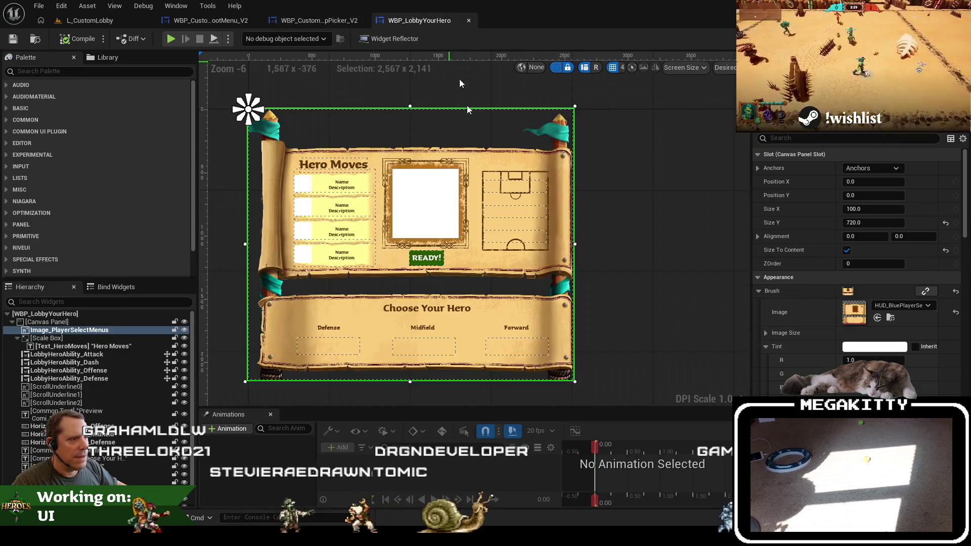
left_click(125, 331)
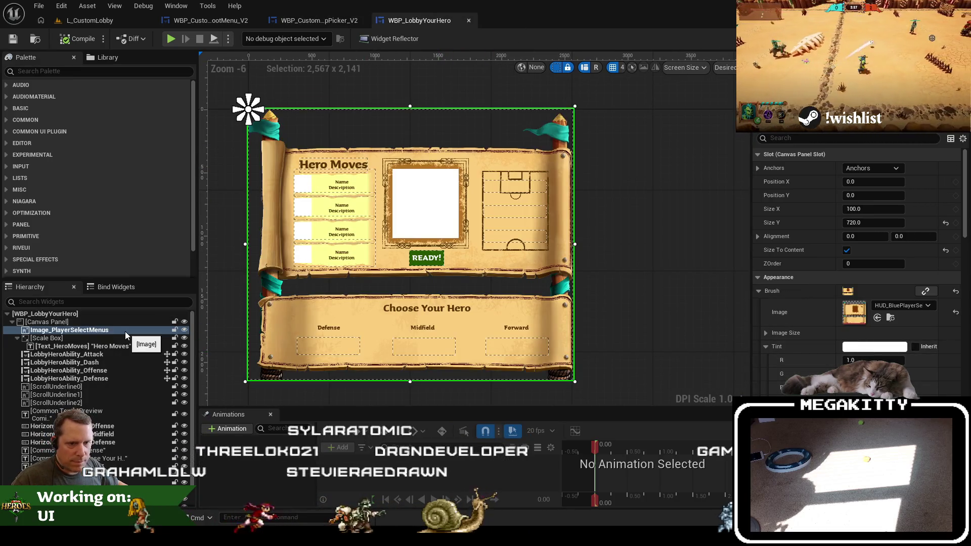
Paste the copied parchment image into the MapPicker's Canvas_MapPicker root canvas
left_click(329, 19)
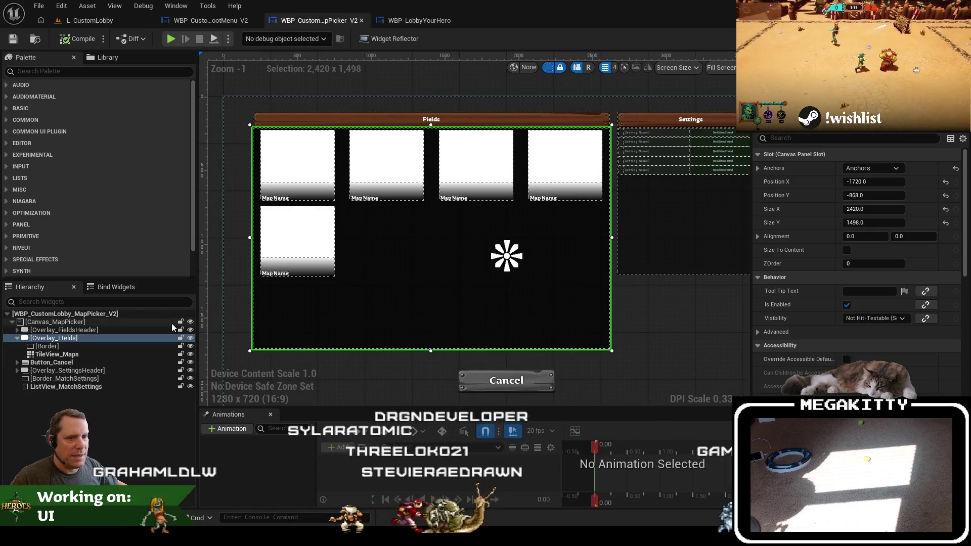
left_click(18, 337)
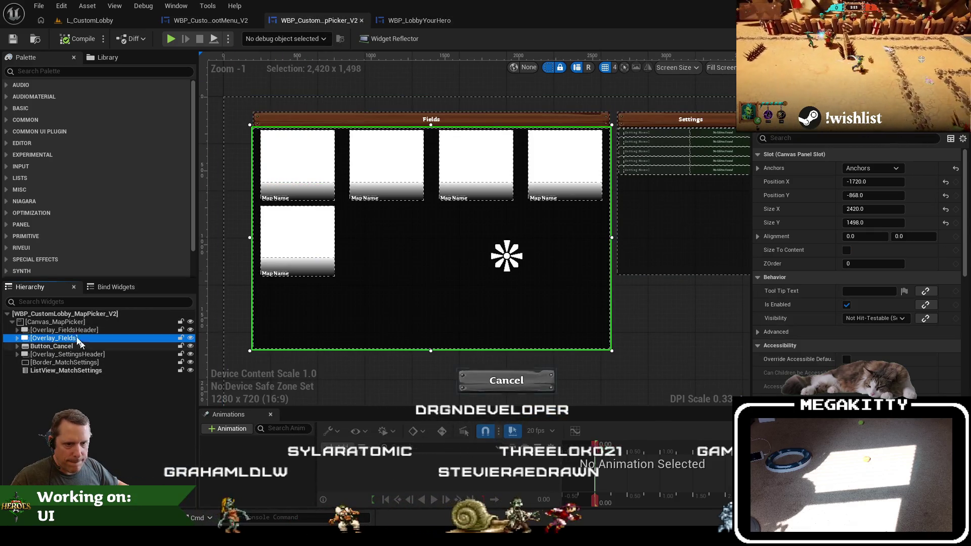
left_click(71, 320)
key("ctrl+v")
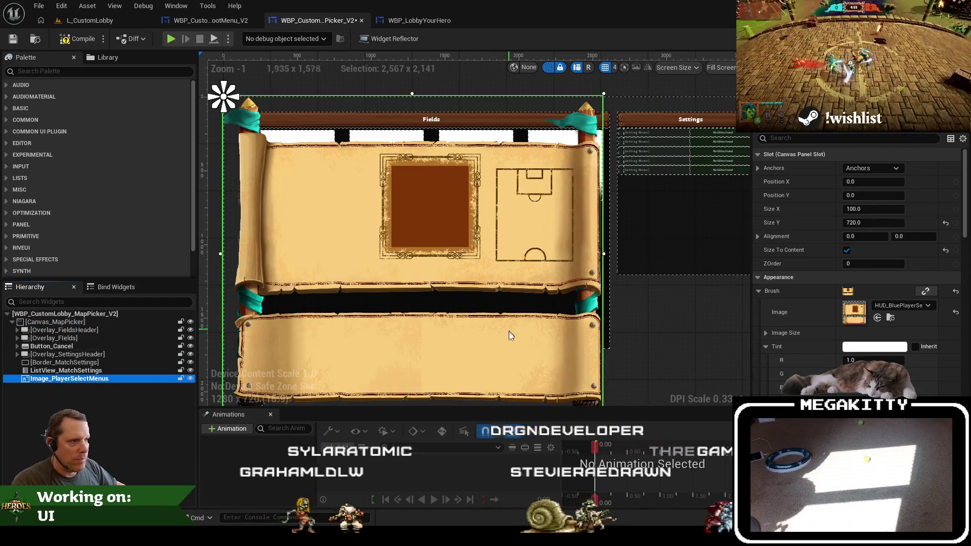
Drag the pasted parchment image into line with the Fields panel and return to the level
mouse_move(459, 338)
left_mouse_down()
mouse_move(533, 330)
mouse_move(470, 337)
mouse_move(473, 325)
mouse_move(466, 344)
mouse_move(584, 328)
left_mouse_up()
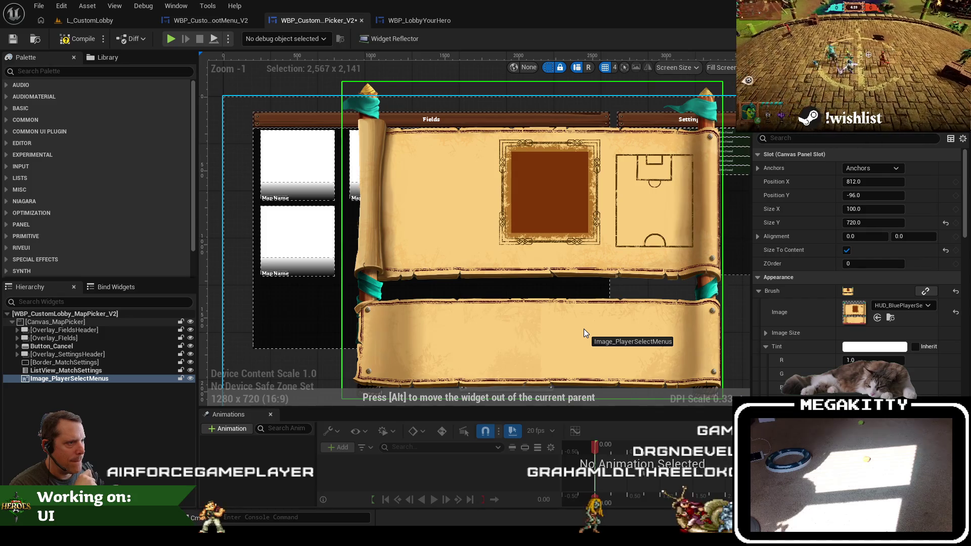
mouse_move(583, 329)
left_mouse_down()
mouse_move(556, 346)
mouse_move(569, 322)
mouse_move(569, 333)
mouse_move(685, 397)
mouse_move(567, 368)
mouse_move(561, 342)
mouse_move(571, 339)
mouse_move(483, 338)
mouse_move(478, 326)
mouse_move(521, 322)
mouse_move(482, 347)
mouse_move(475, 325)
mouse_move(488, 316)
mouse_move(538, 324)
left_mouse_up()
left_click_drag(557, 289, 530, 294)
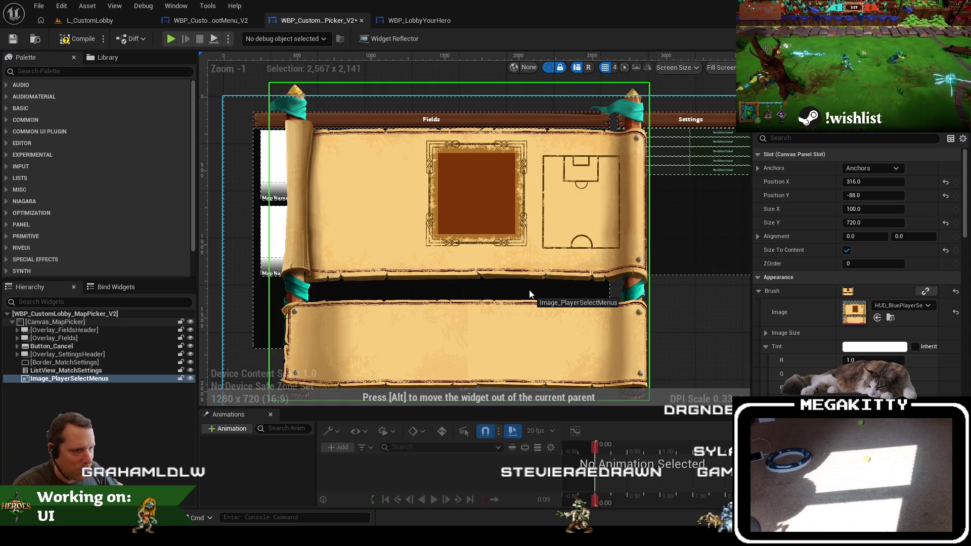
left_click_drag(529, 293, 501, 290)
key("ctrl+Tab")
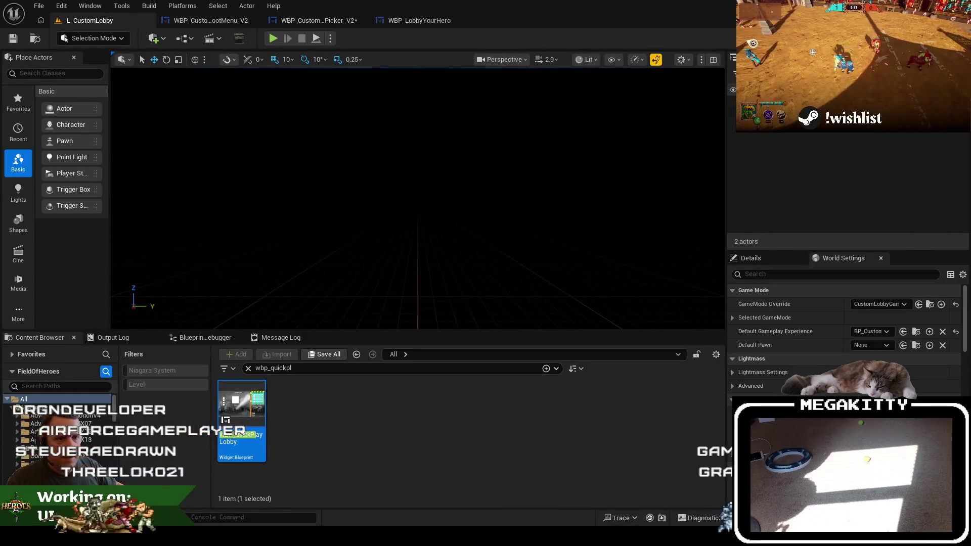
Open the Wooden_UI > Textures folder, scroll through its 106 textures, then bring up the Fab listing
left_click(106, 423)
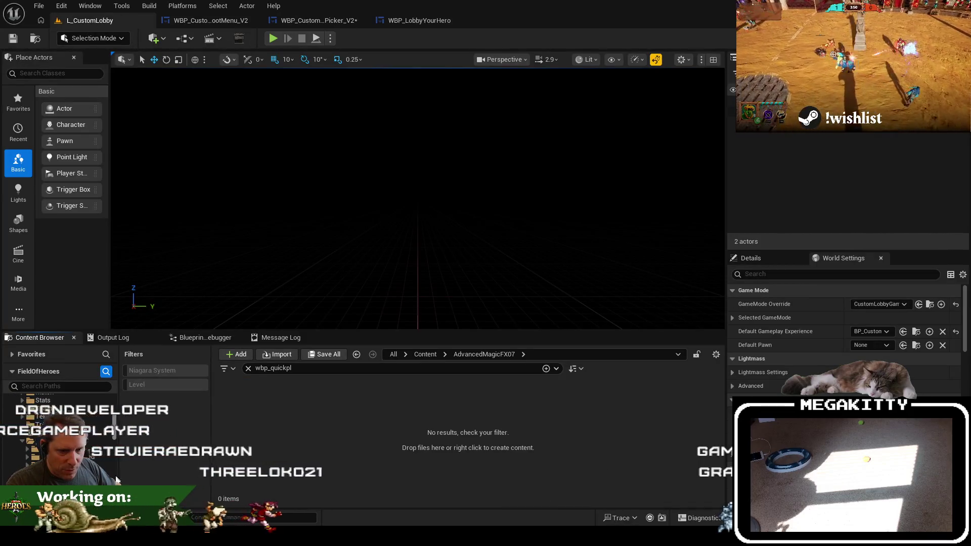
scroll(114, 460, "down", 5)
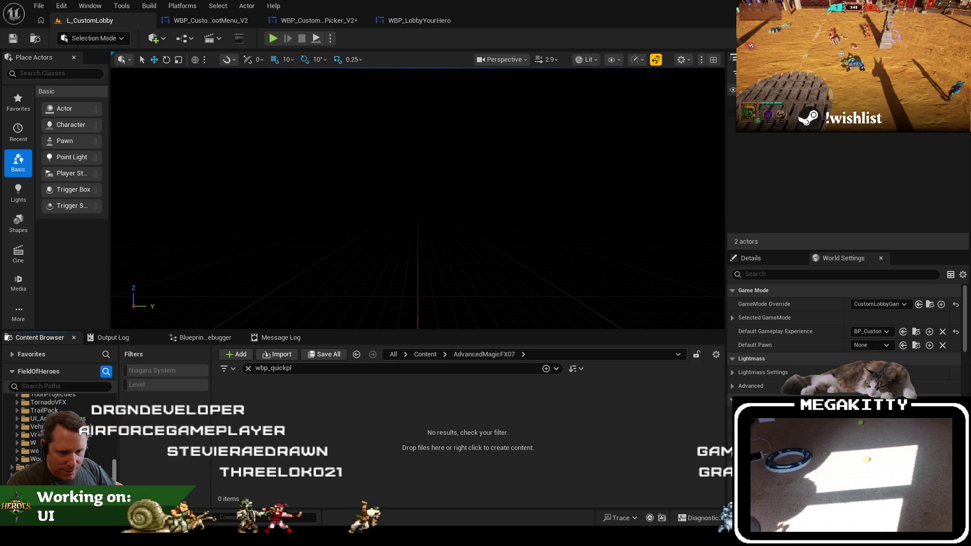
left_click(35, 458)
left_click(239, 403)
double_click(239, 403)
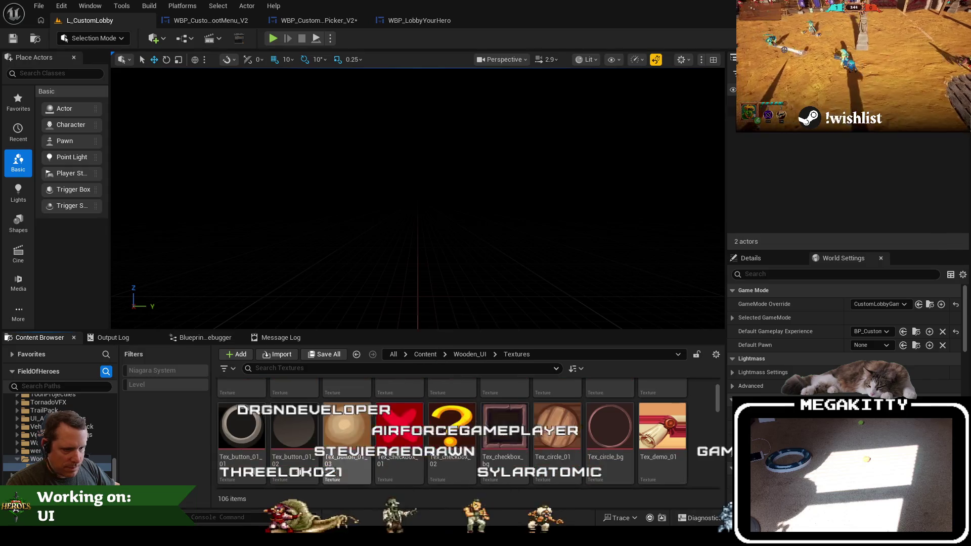
scroll(296, 460, "down", 3)
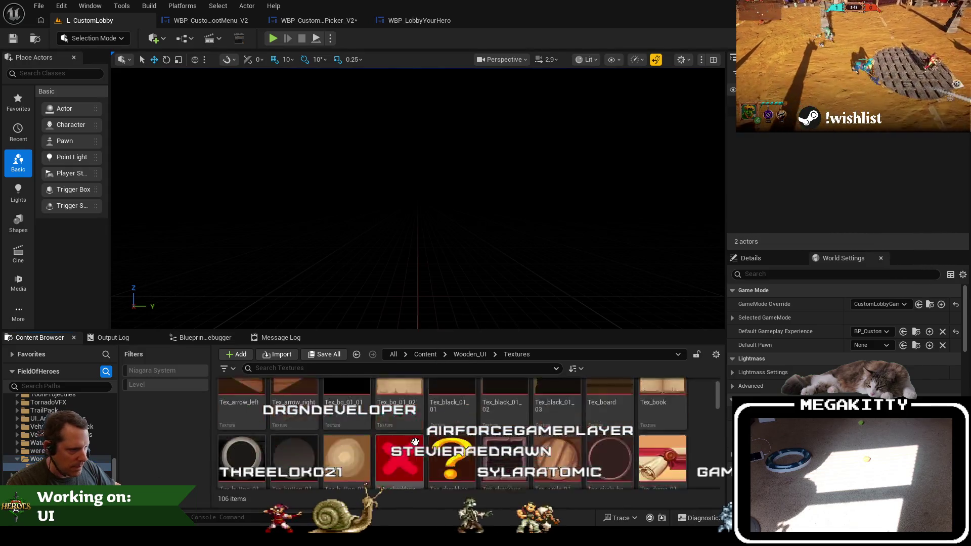
scroll(419, 447, "down", 5)
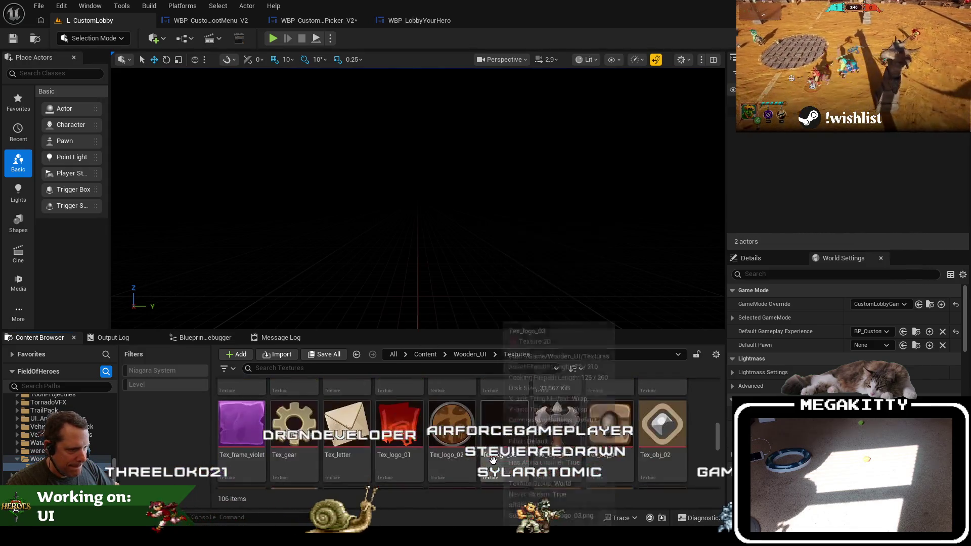
scroll(360, 465, "down", 4)
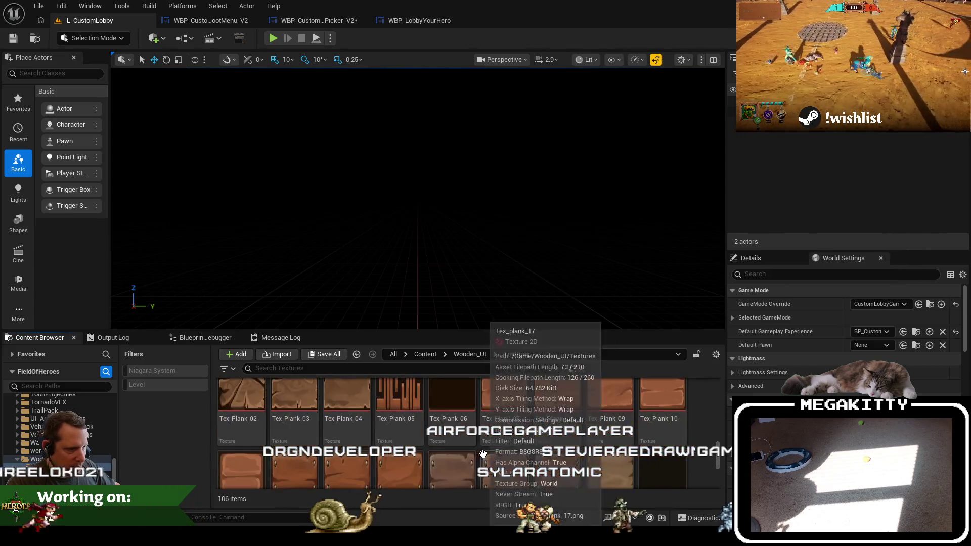
scroll(508, 449, "down", 1)
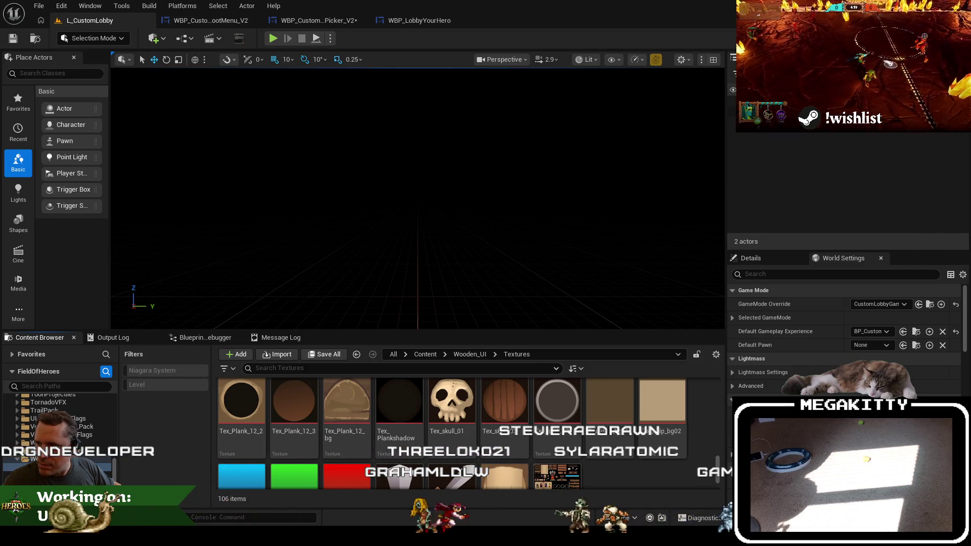
key("alt+Tab")
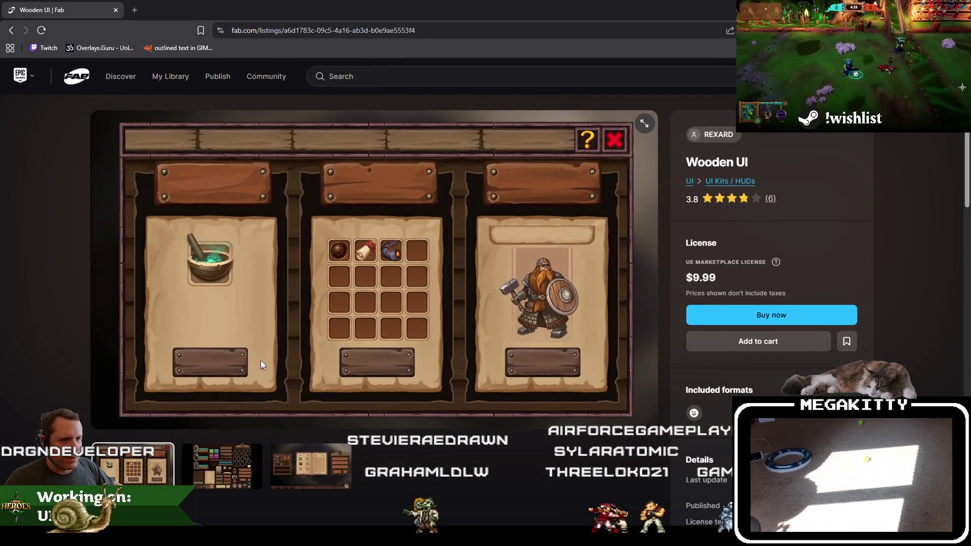
View the second and third Wooden UI preview images on Fab, then return to Unreal
left_click(234, 474)
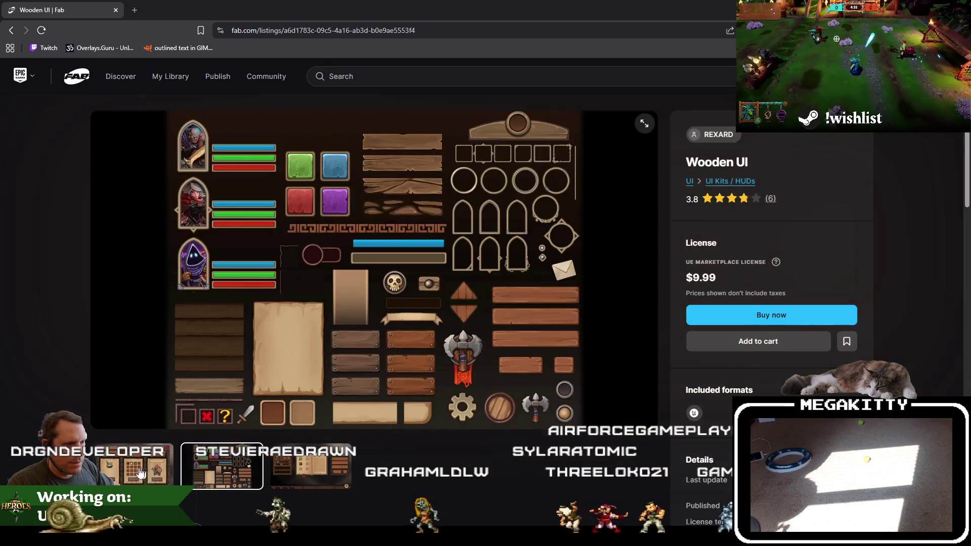
left_click(283, 463)
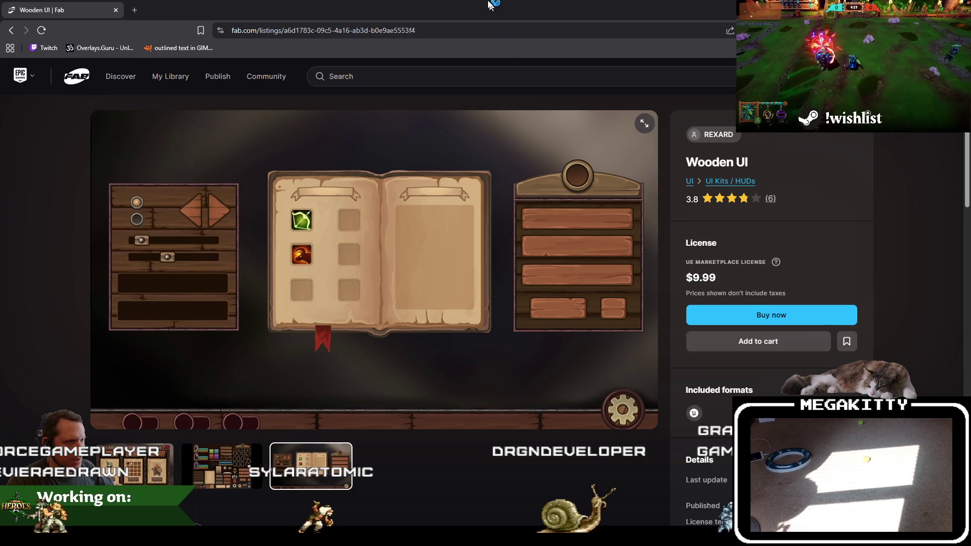
key("super+Down")
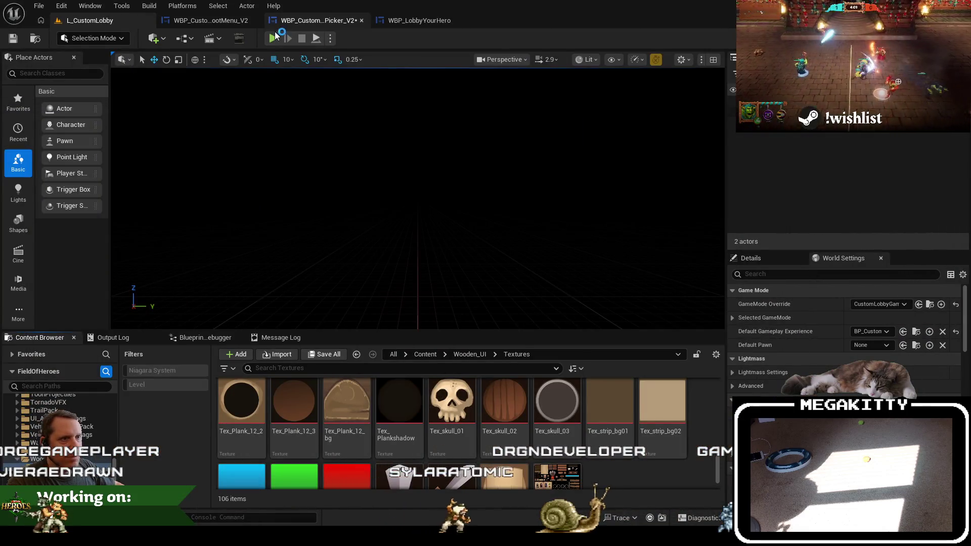
Start Play In Editor with Alt+P and bring the Fab Wooden UI listing over the game
key("alt+p")
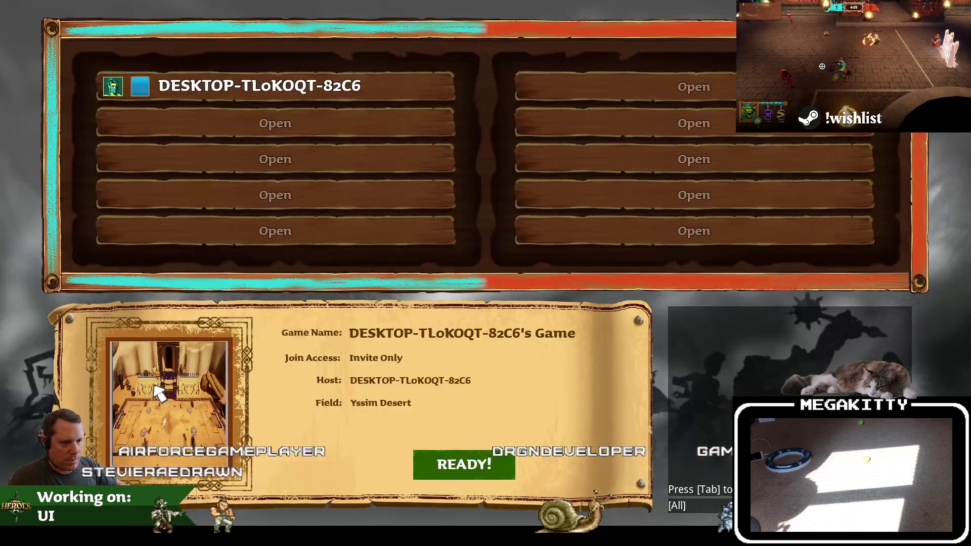
key("alt+Tab")
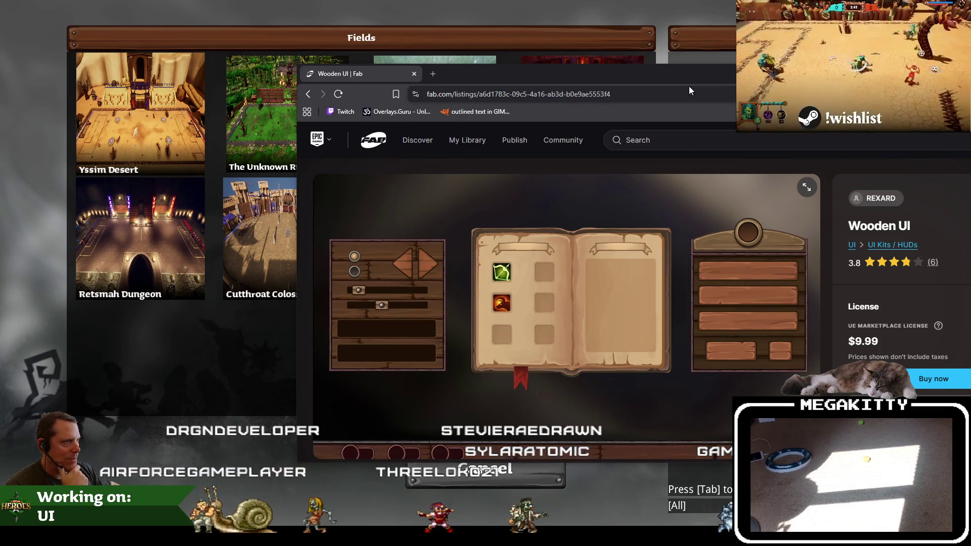
Reposition the browser window with the Fab listing, briefly hiding it to see the game
key("ctrl+l")
mouse_move(655, 78)
left_mouse_down()
mouse_move(634, 422)
mouse_move(591, 87)
mouse_move(541, 73)
mouse_move(652, 180)
mouse_move(533, 502)
mouse_move(512, 469)
left_mouse_up()
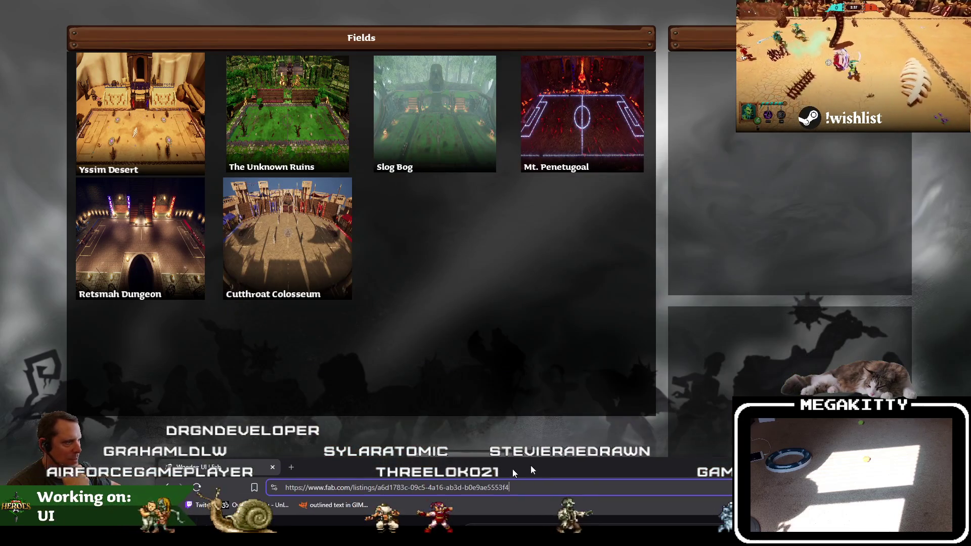
left_click(809, 137)
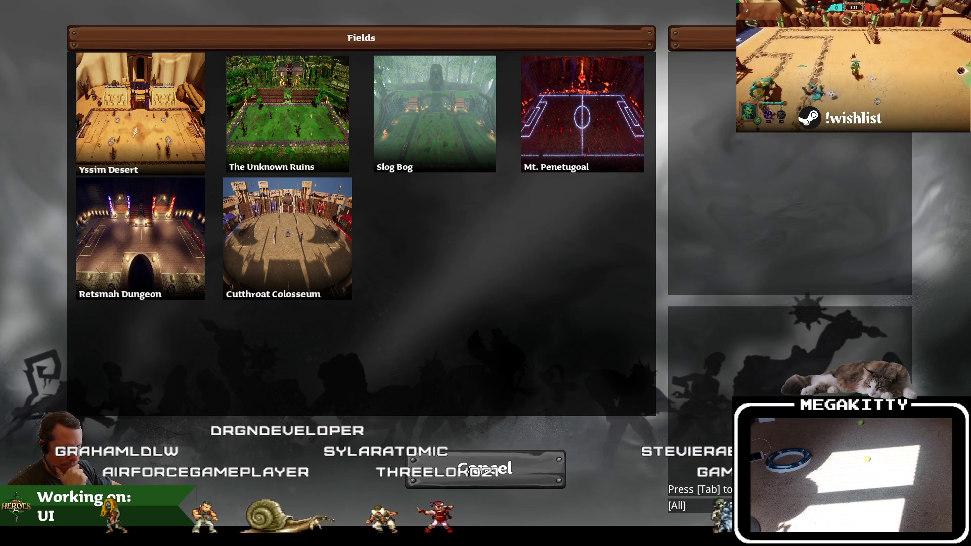
left_click(208, 496)
mouse_move(429, 463)
left_mouse_down()
mouse_move(326, 233)
mouse_move(302, 53)
mouse_move(271, 60)
mouse_move(278, 81)
mouse_move(329, 66)
left_mouse_up()
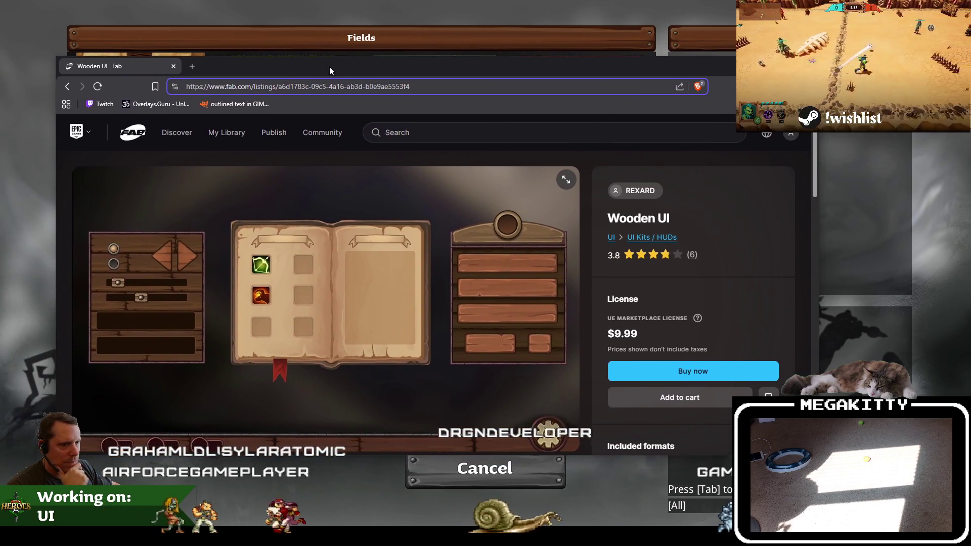
Browse the sprite sheet and three-panel inventory previews, then minimize the browser
scroll(377, 376, "down", 2)
left_click(212, 389)
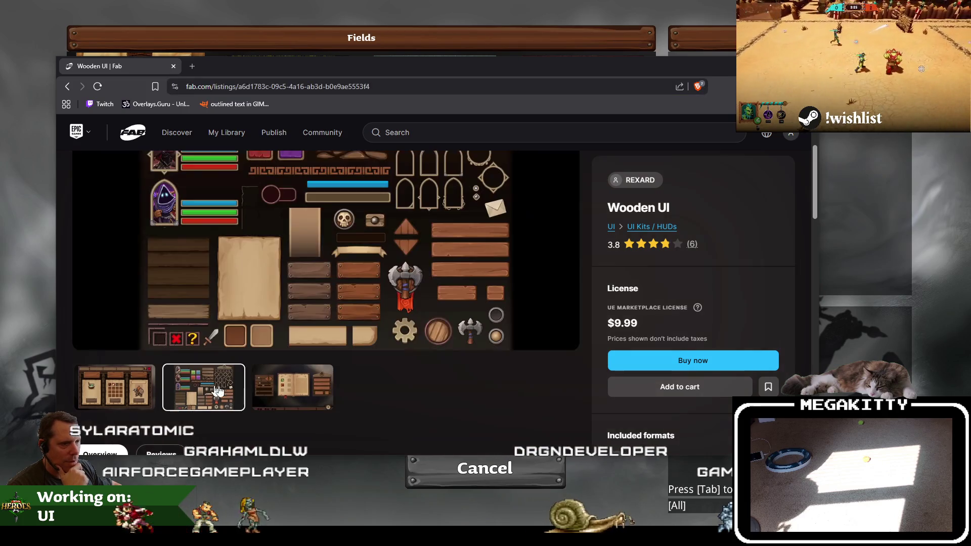
scroll(268, 359, "up", 1)
key("Left")
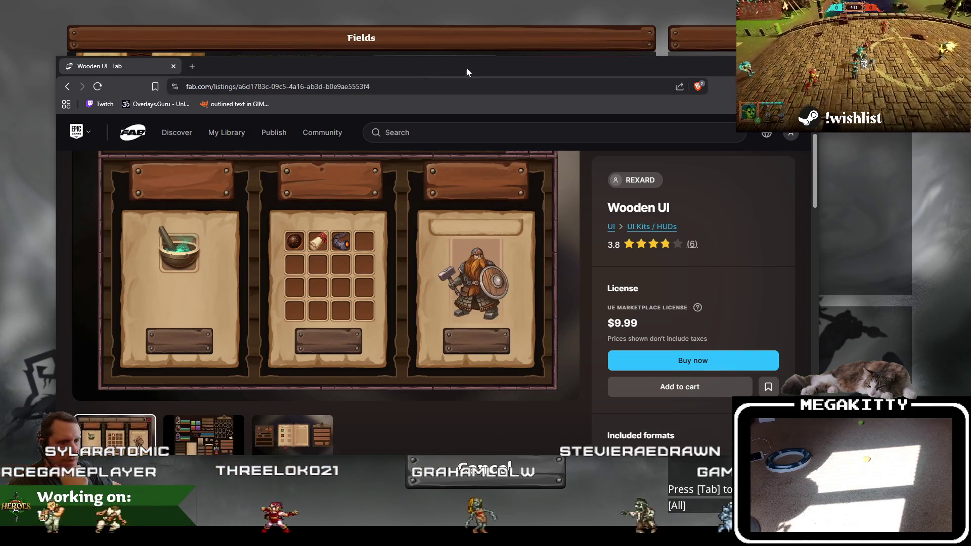
key("super+Down")
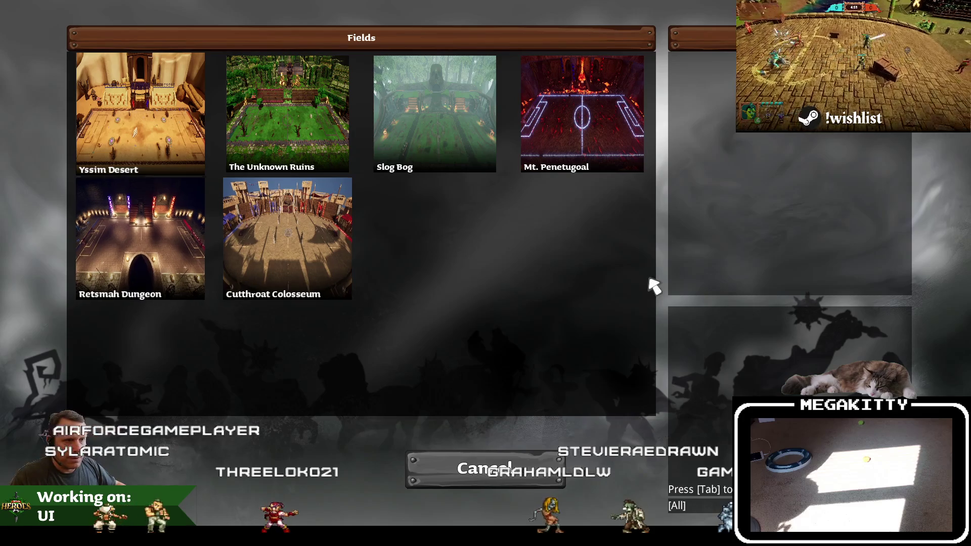
Stop the play session and preview the Tex_bg_01_02 parchment texture from the Content Browser
key("Escape")
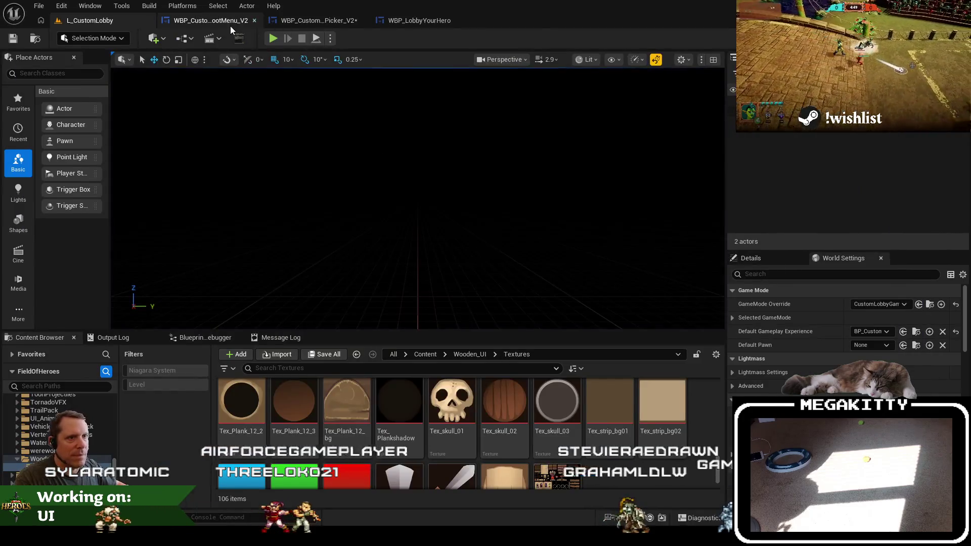
left_click(319, 20)
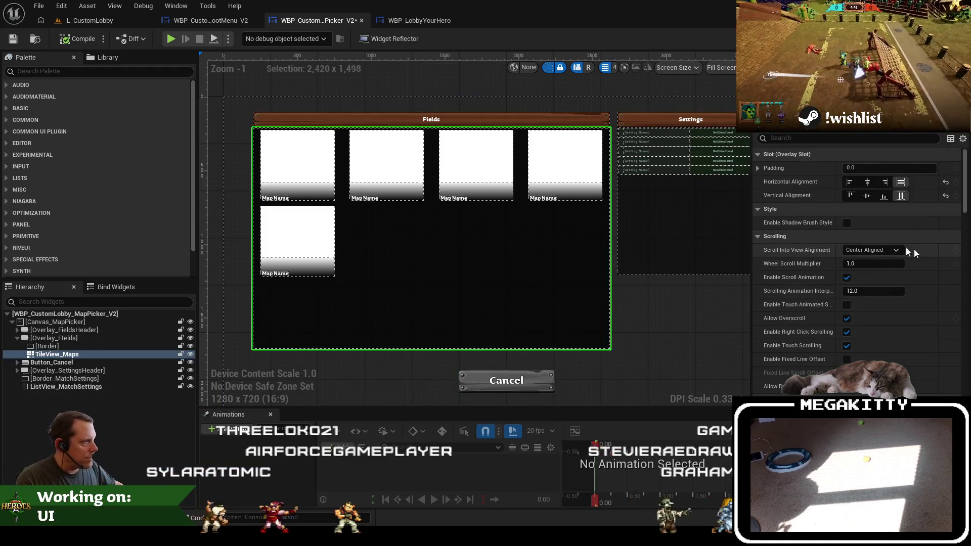
left_click(89, 20)
scroll(467, 430, "up", 5)
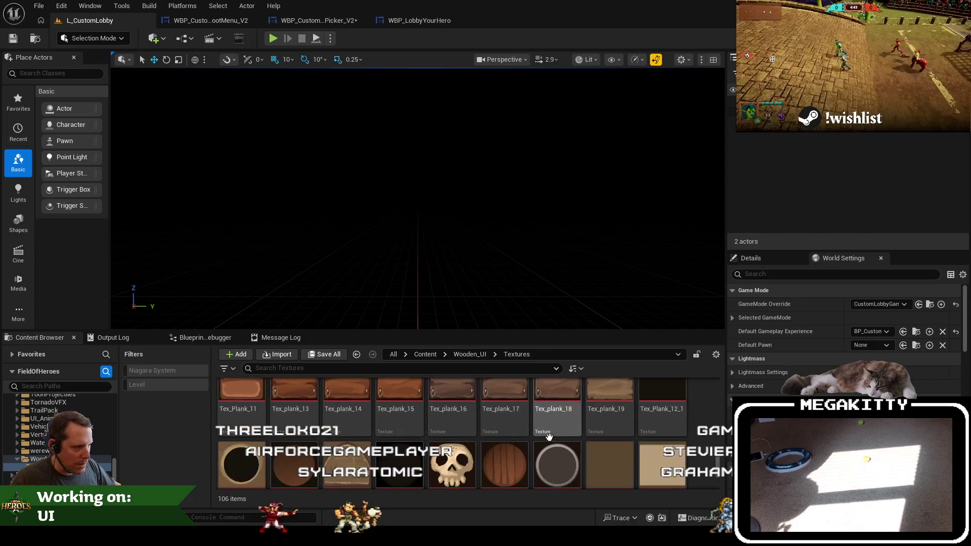
scroll(619, 464, "up", 5)
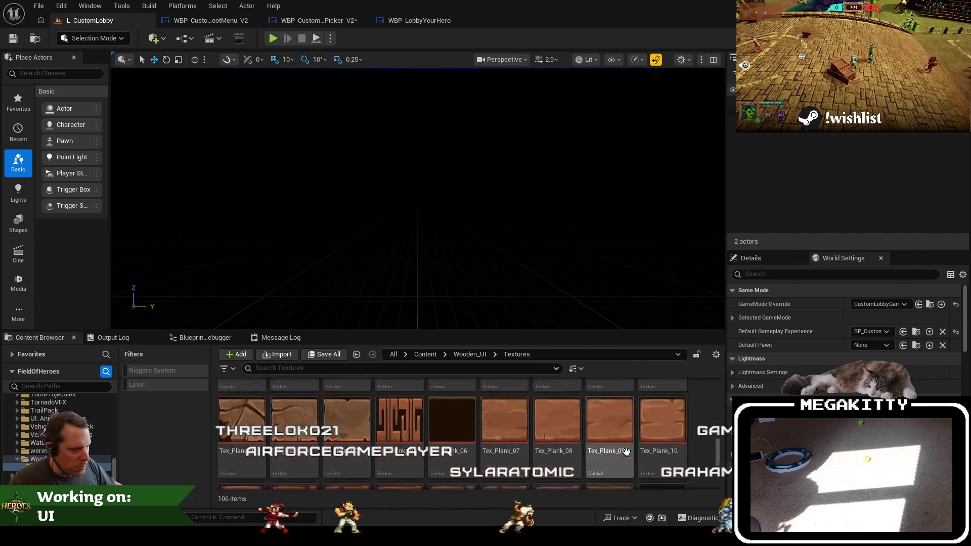
scroll(627, 456, "up", 6)
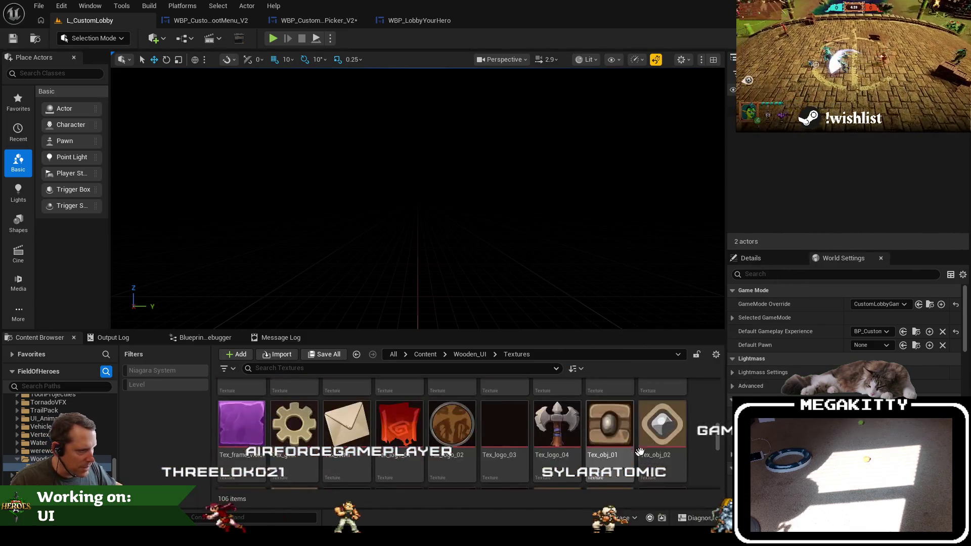
scroll(643, 445, "up", 2)
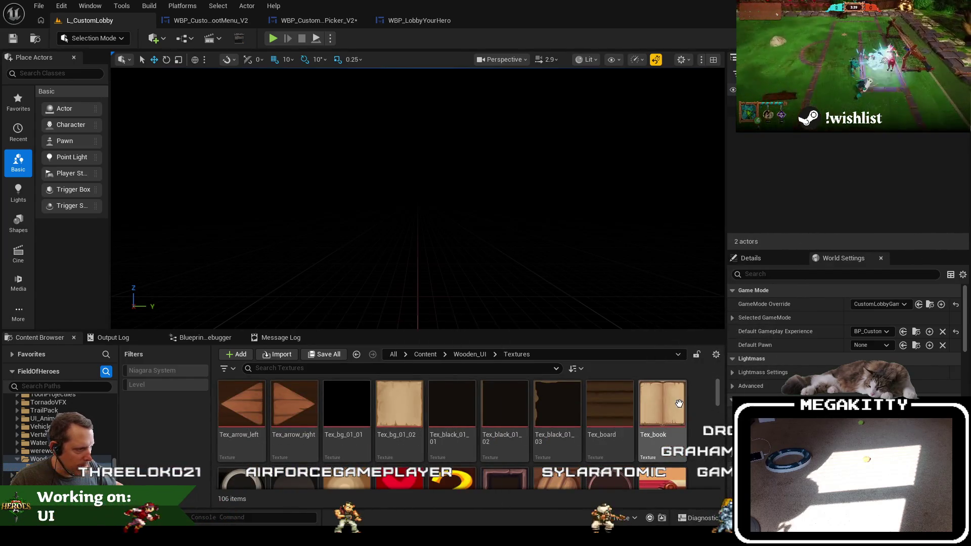
double_click(414, 398)
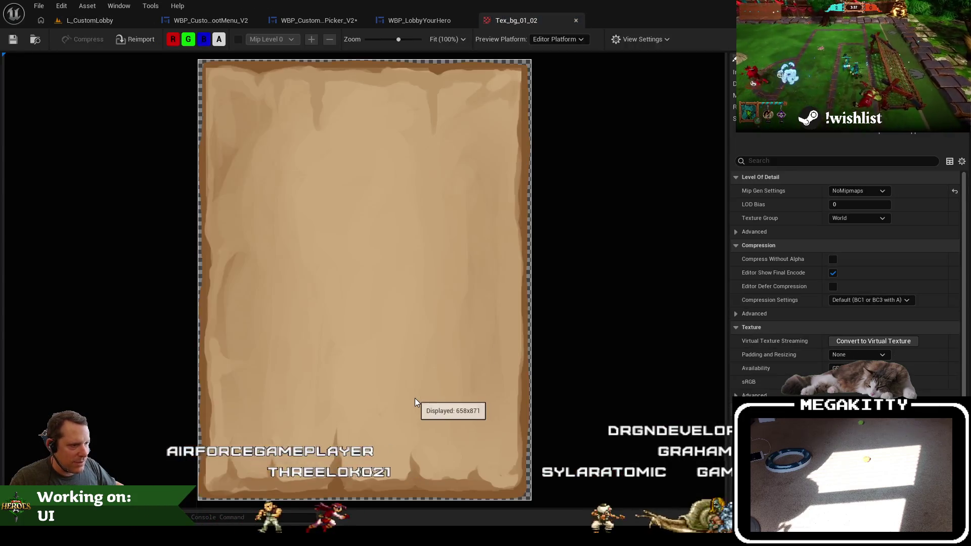
Close the texture preview and return to the map picker widget blueprint
left_click(576, 20)
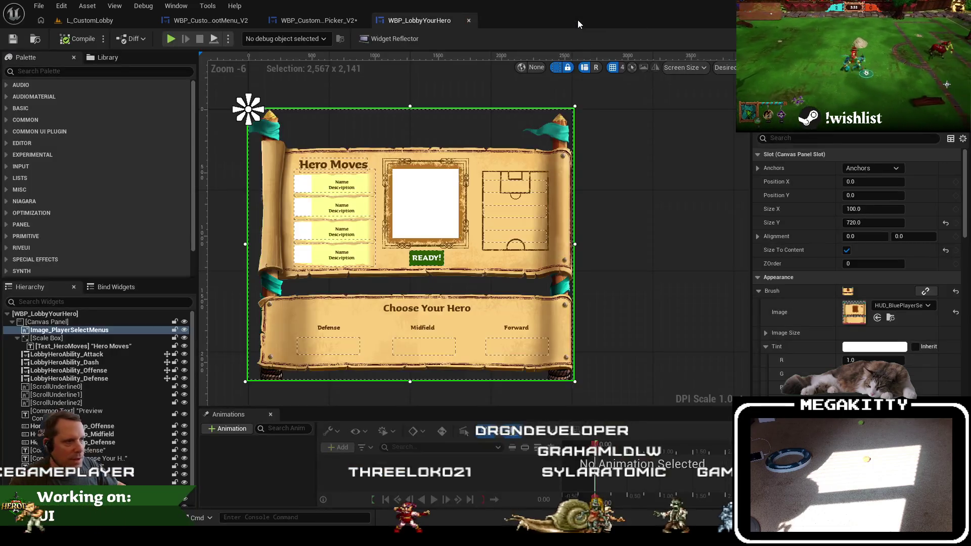
left_click(89, 21)
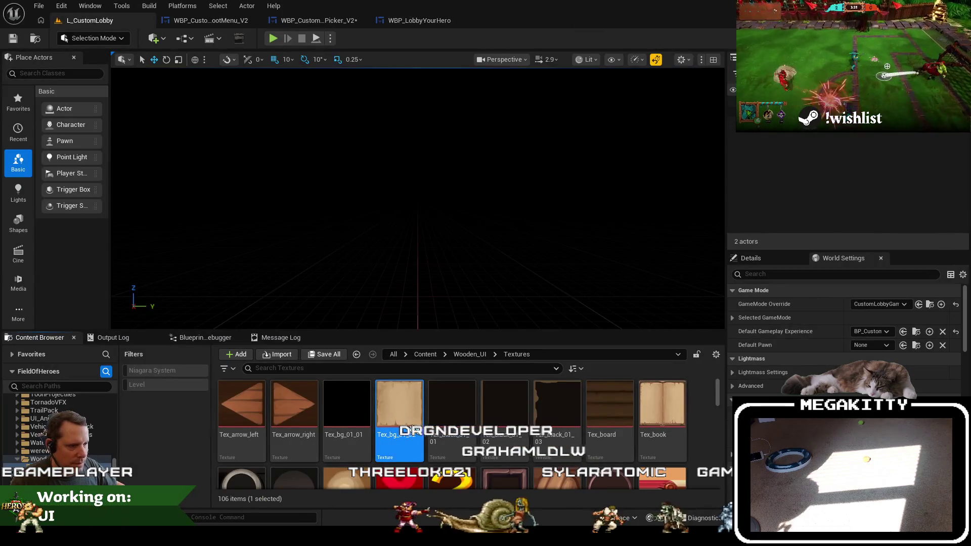
left_click(419, 22)
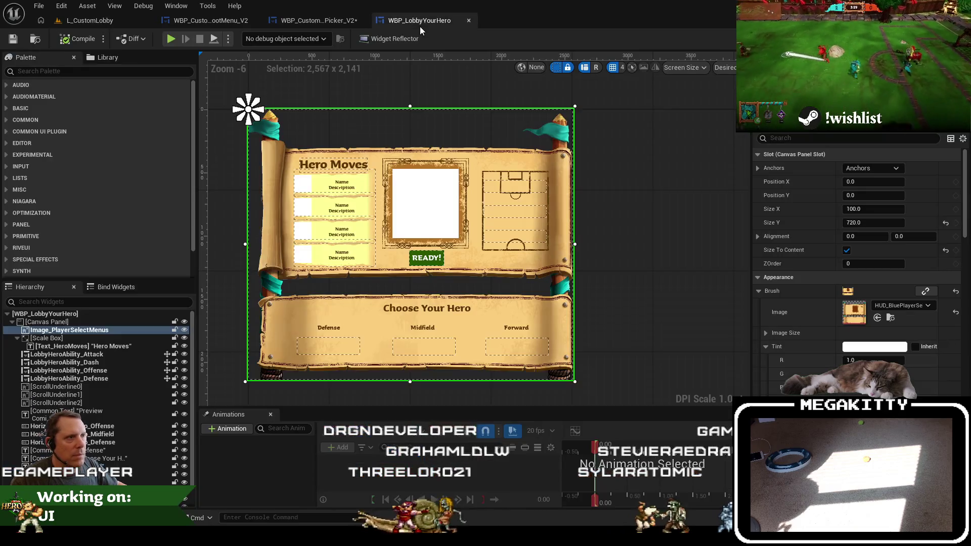
left_click(298, 20)
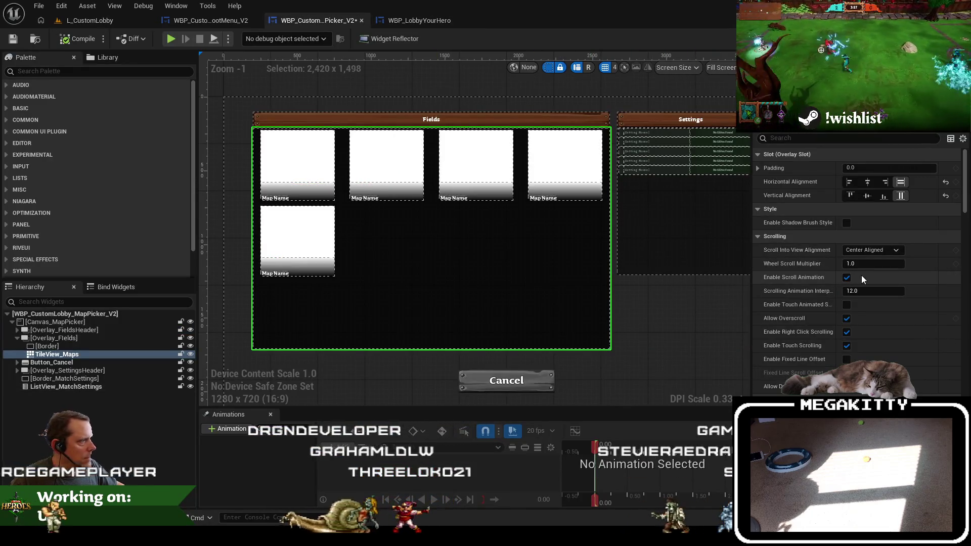
Set the Fields border's brush image to Tex_bg_01_02 with Fill vertical alignment
left_click_drag(692, 301, 656, 310)
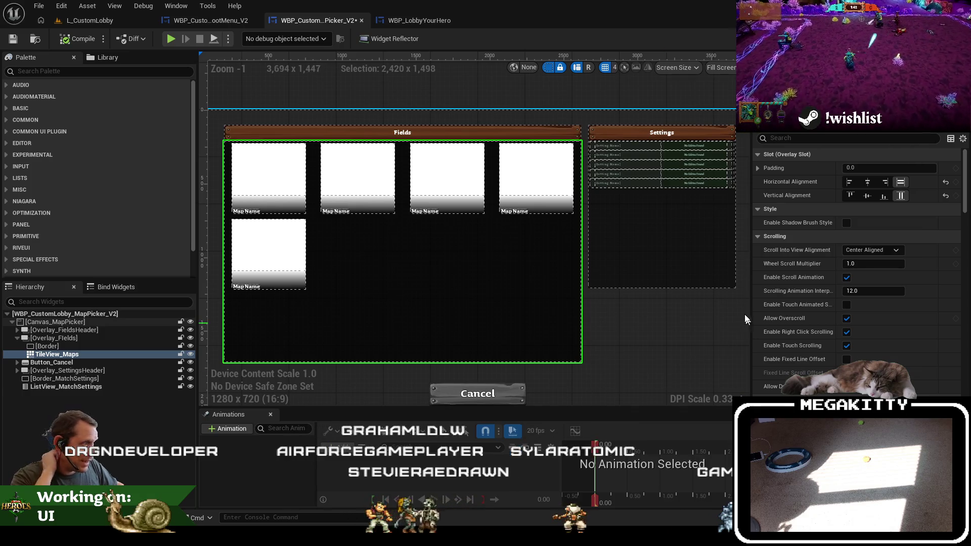
left_click(81, 347)
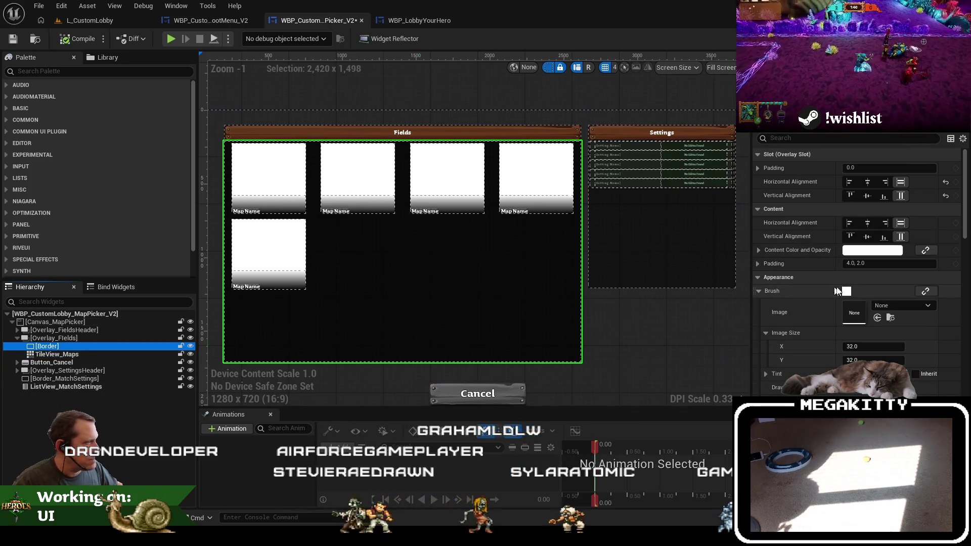
left_click(888, 307)
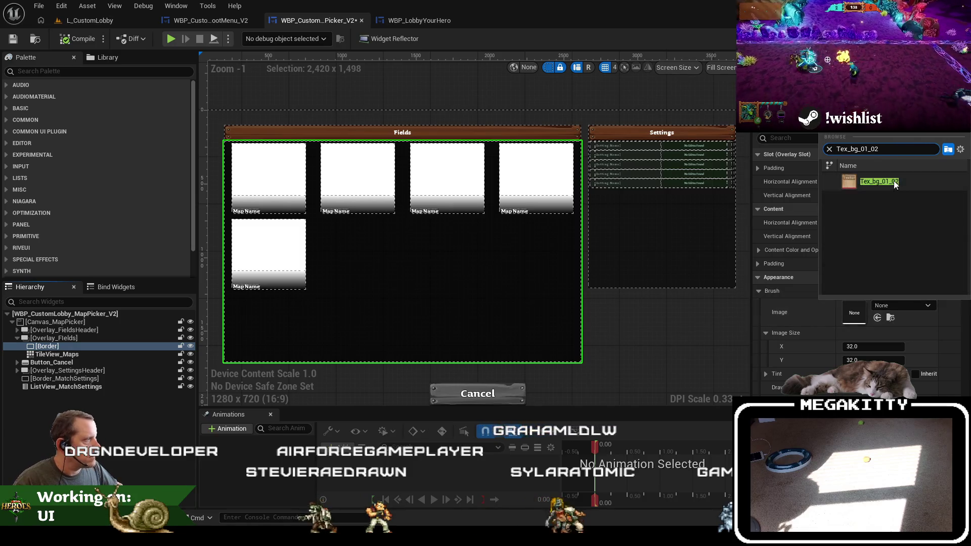
left_click(895, 183)
left_click(900, 196)
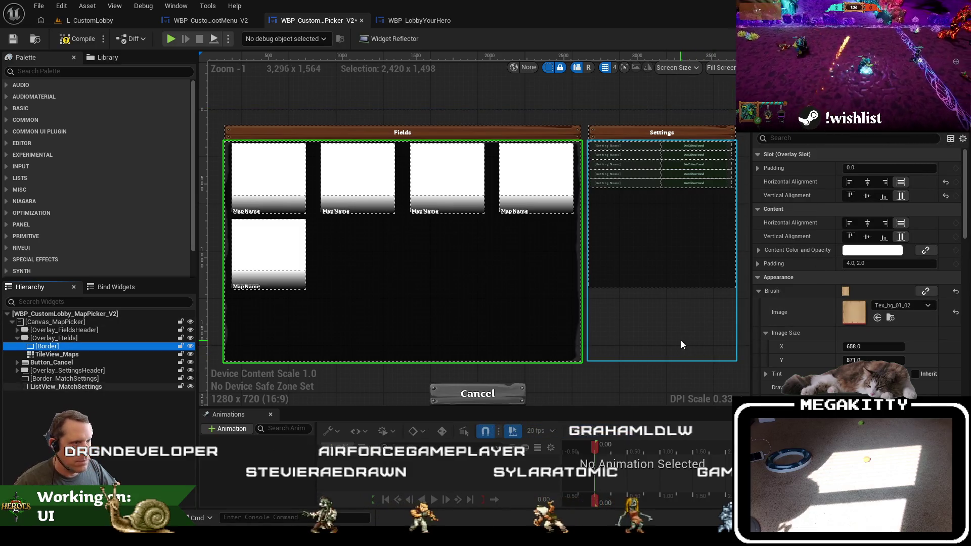
scroll(933, 346, "down", 5)
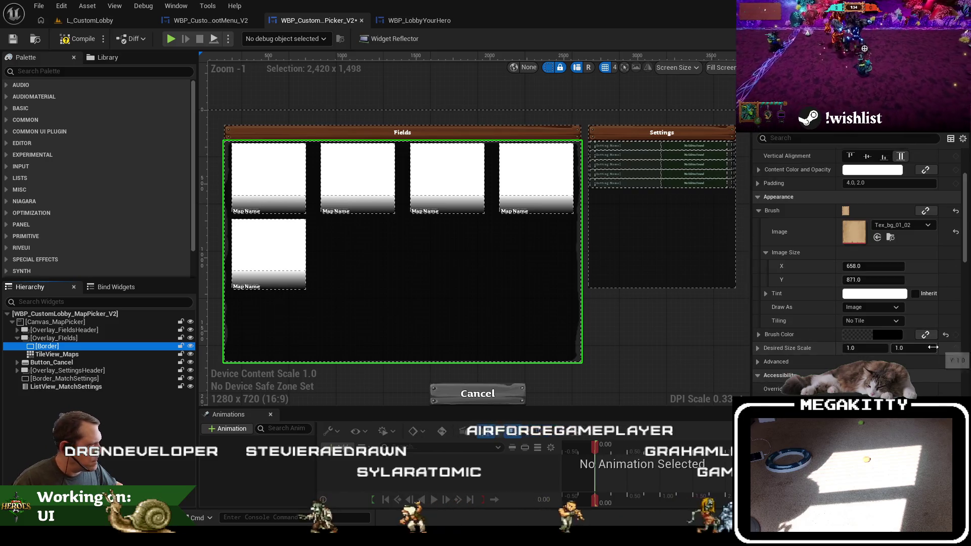
Tint the border's brush colour a fully opaque, slightly darkened light grey
left_click(884, 334)
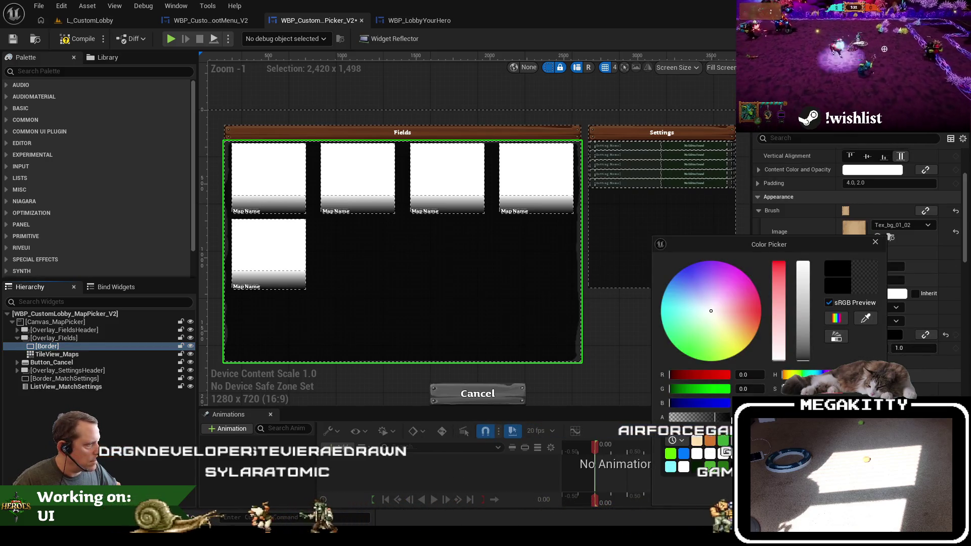
left_click(677, 416)
left_click_drag(678, 416, 731, 417)
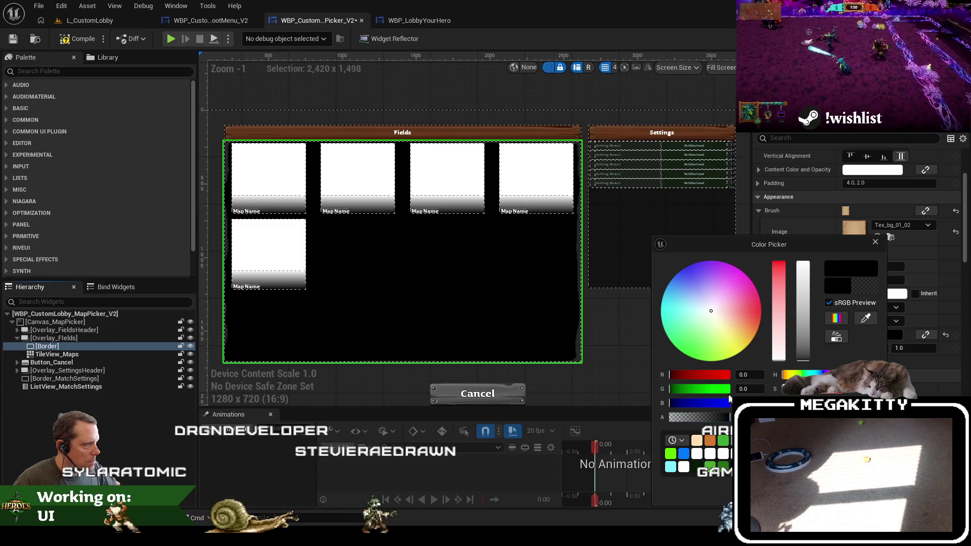
left_click(697, 454)
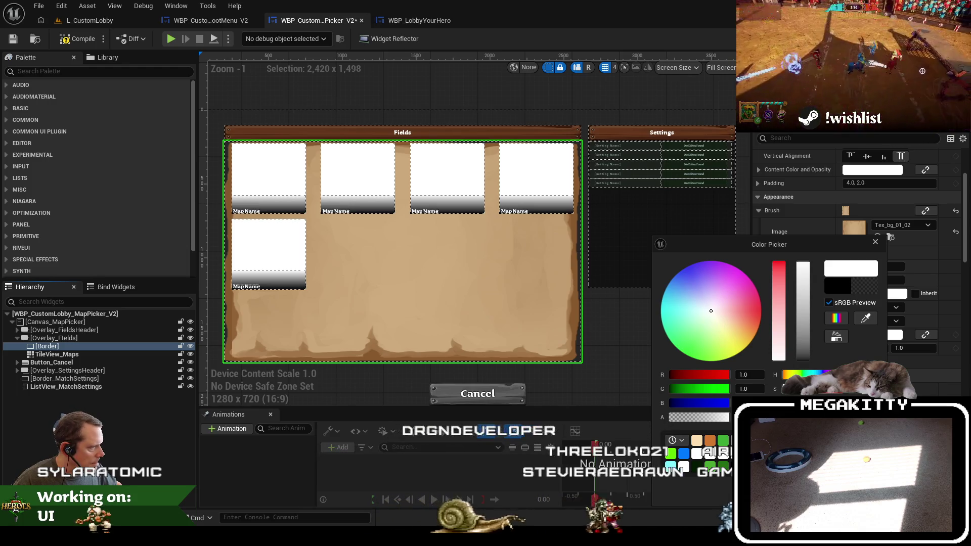
key("Return")
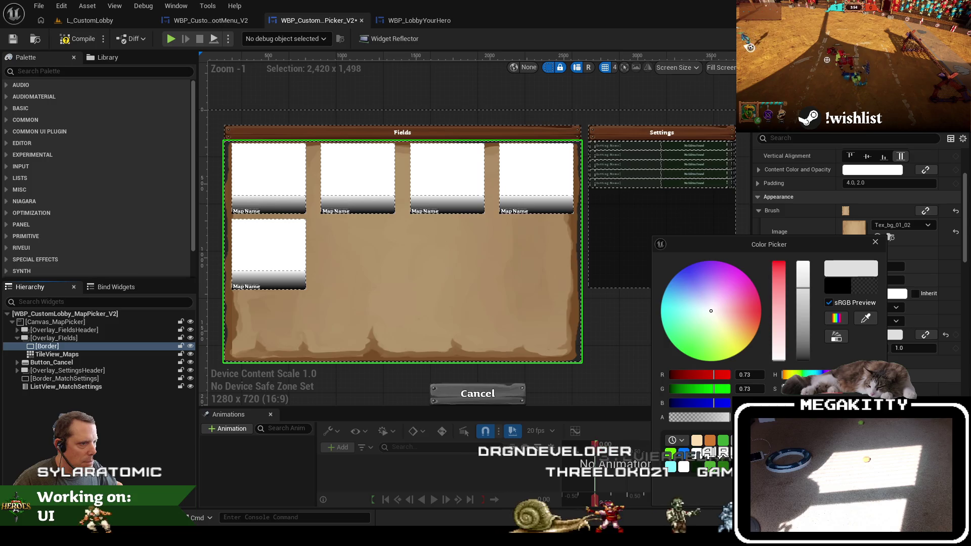
left_click(190, 345)
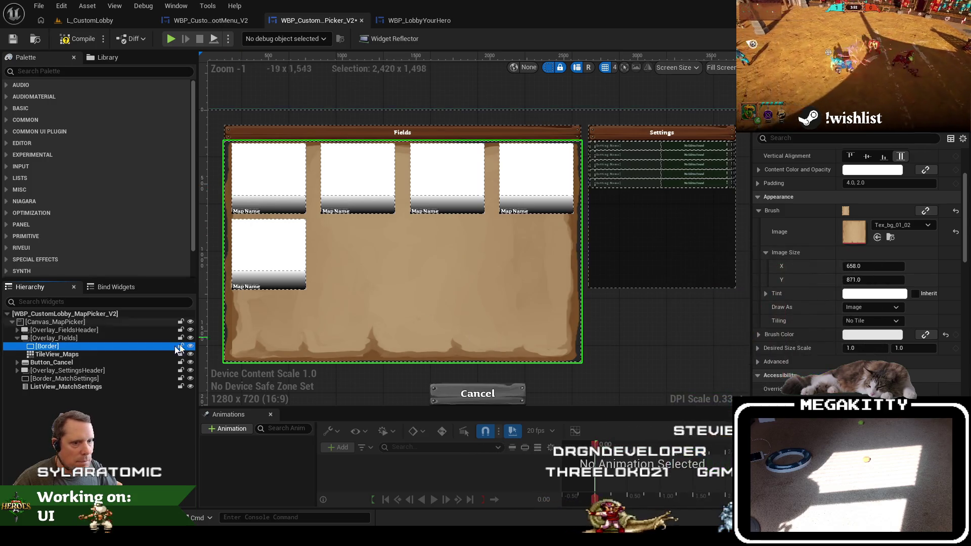
left_click(84, 356)
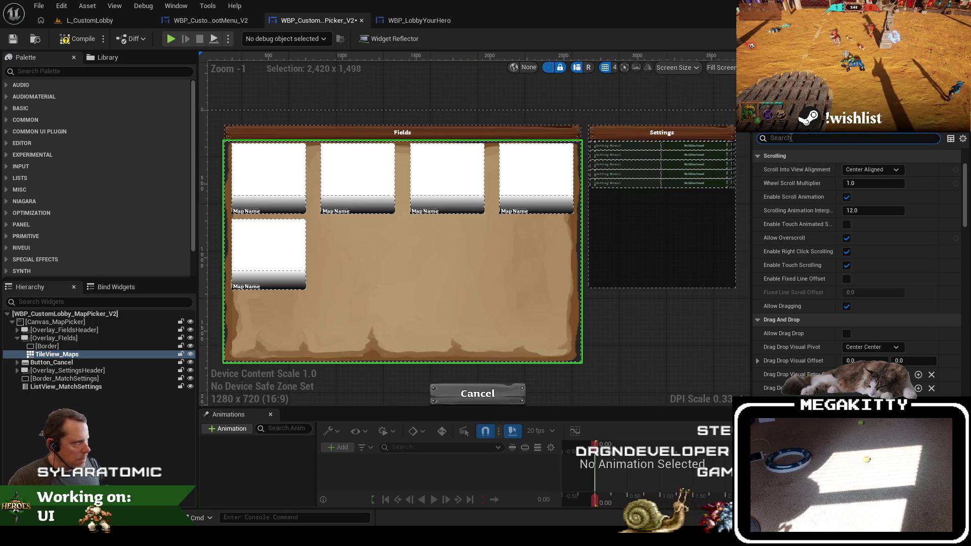
Set the TileView_Maps slot padding to 32, then increase it to 64
scroll(797, 161, "up", 3)
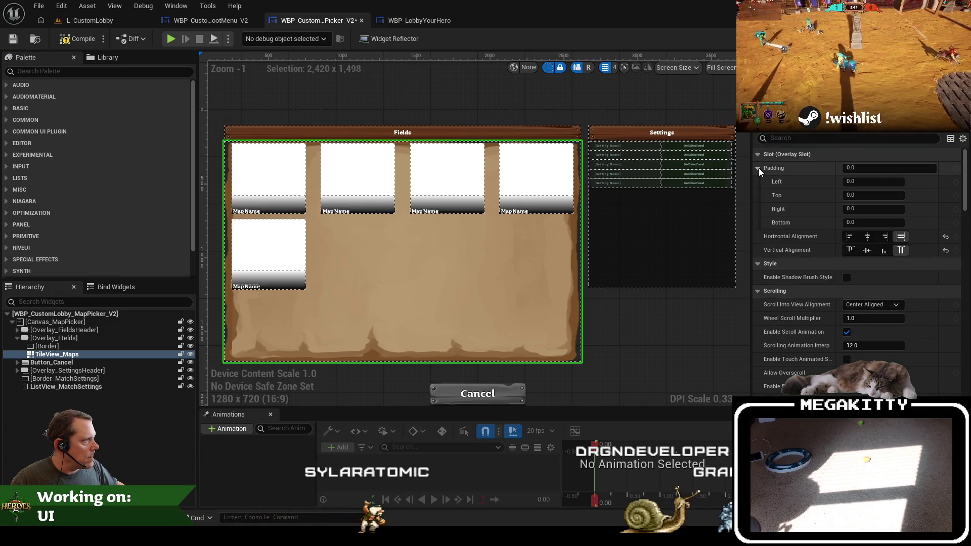
left_click(878, 168)
type("32")
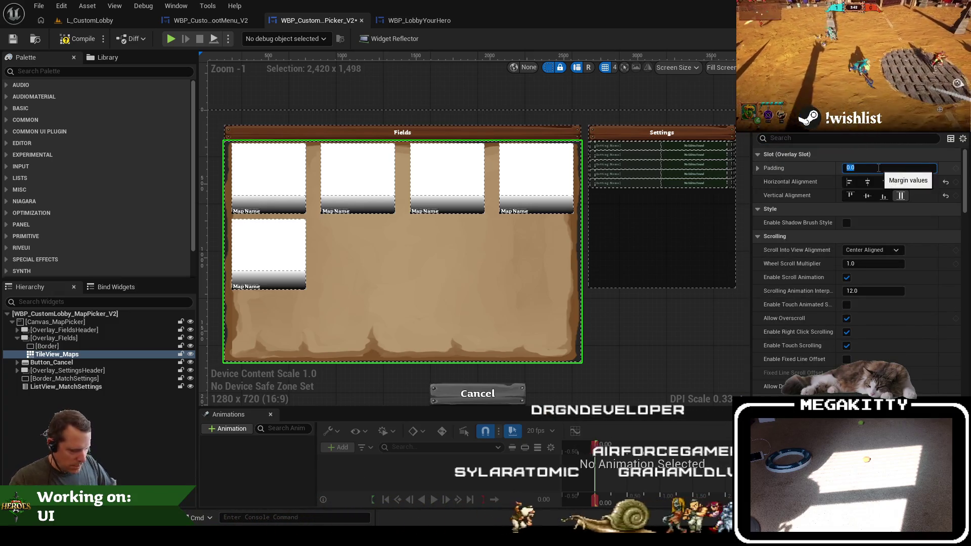
key("Return")
scroll(635, 275, "down", 7)
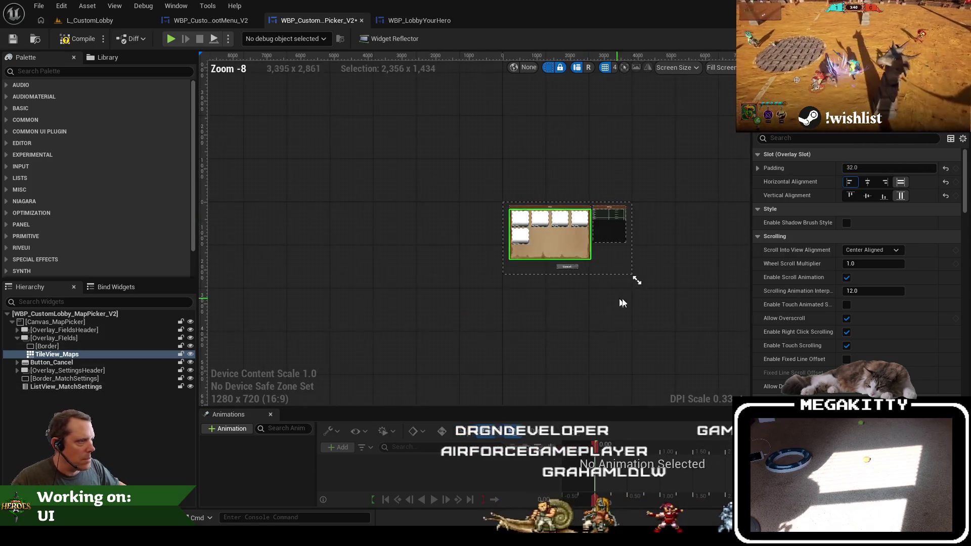
mouse_move(635, 278)
left_mouse_down()
mouse_move(401, 162)
mouse_move(502, 211)
mouse_move(483, 248)
mouse_move(580, 271)
left_mouse_up()
scroll(387, 161, "down", 2)
scroll(433, 217, "up", 6)
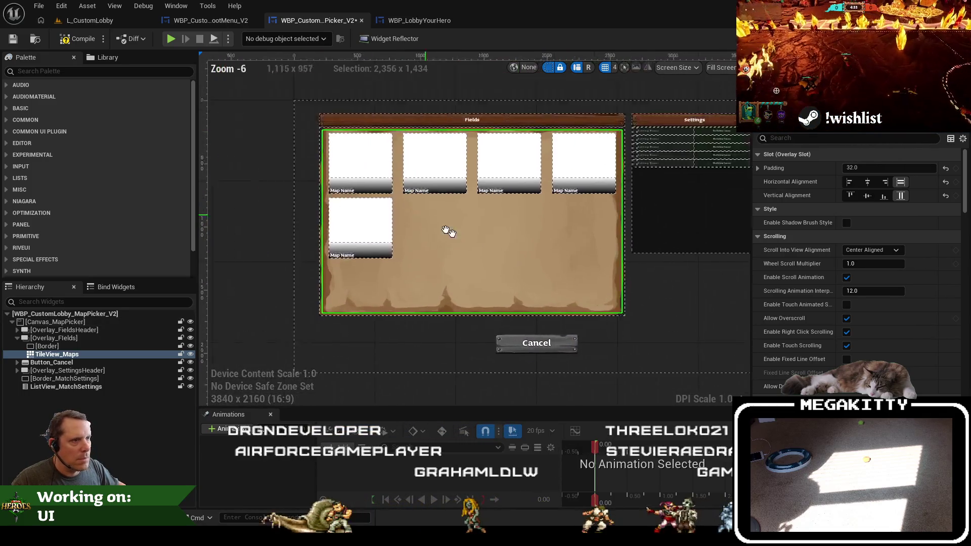
scroll(458, 250, "down", 1)
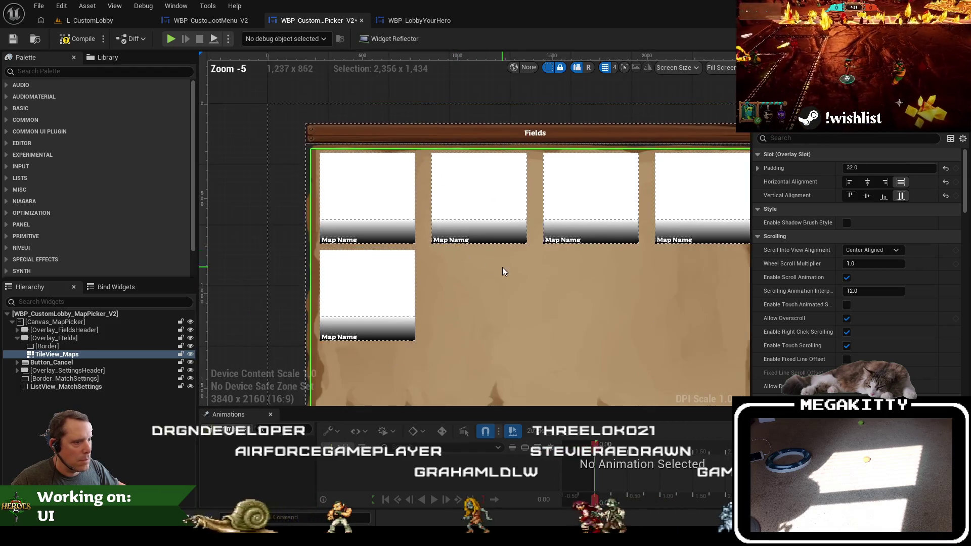
left_click(873, 168)
type("64")
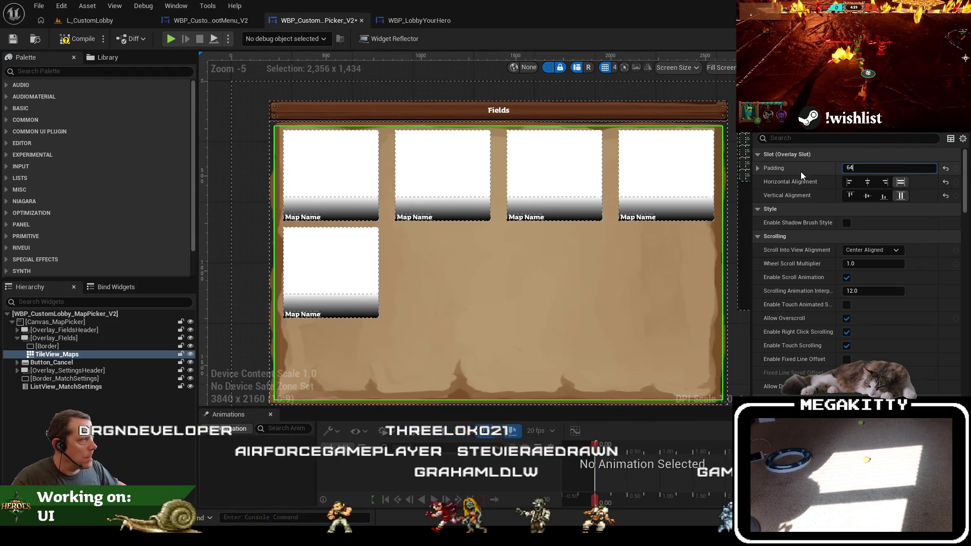
key("Tab")
scroll(449, 208, "down", 1)
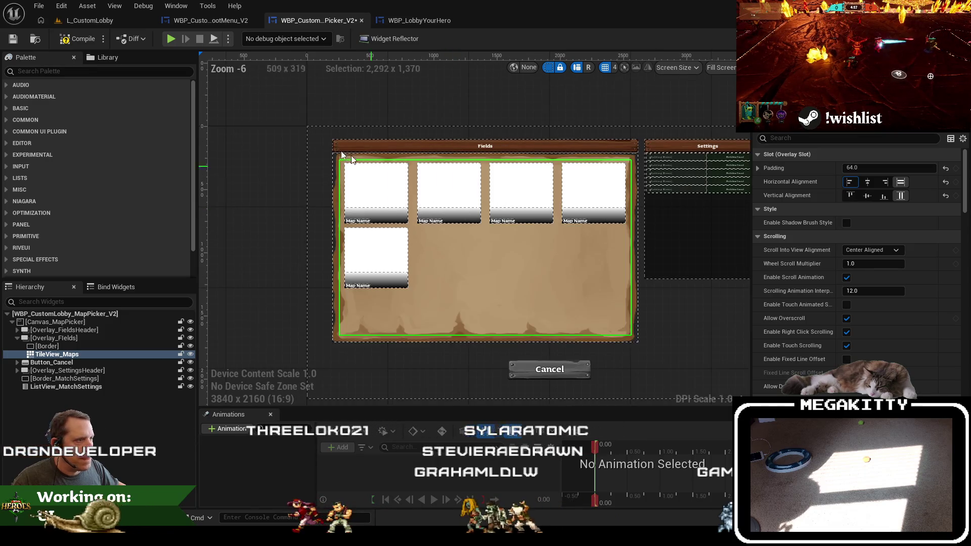
Launch the L_CustomLobby level in play mode
left_click(105, 23)
key("F11")
key("alt+p")
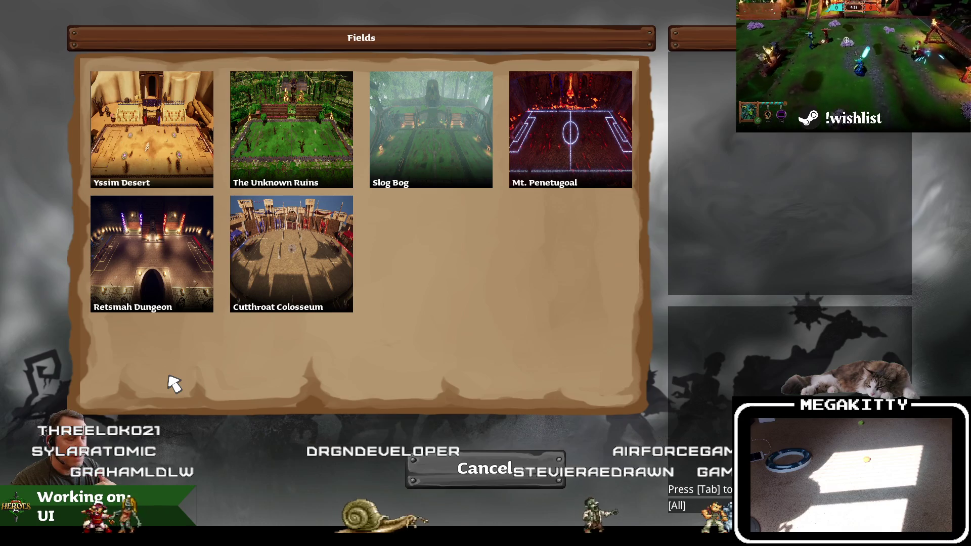
Open and cancel the in-game Fields map picker a few times, then stop the session with Esc
left_click(549, 464)
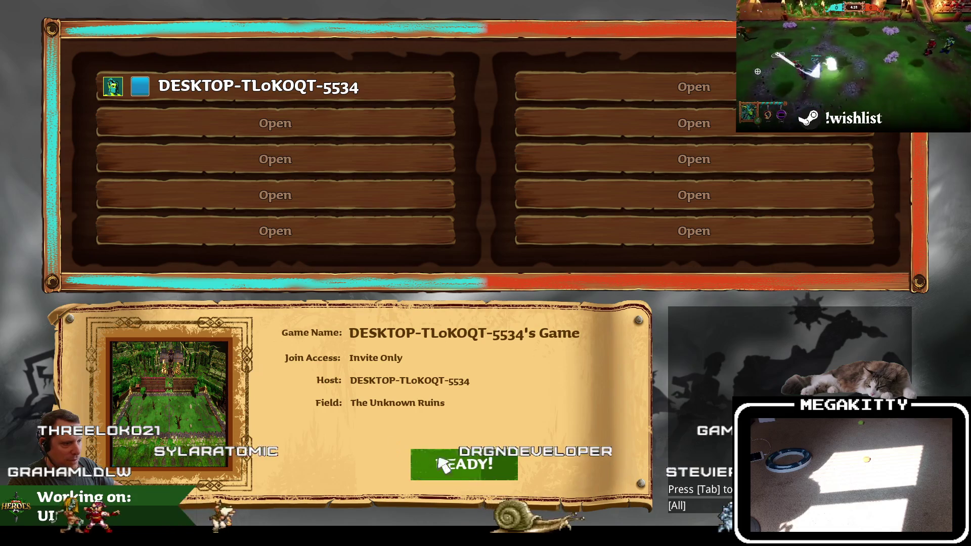
left_click(223, 403)
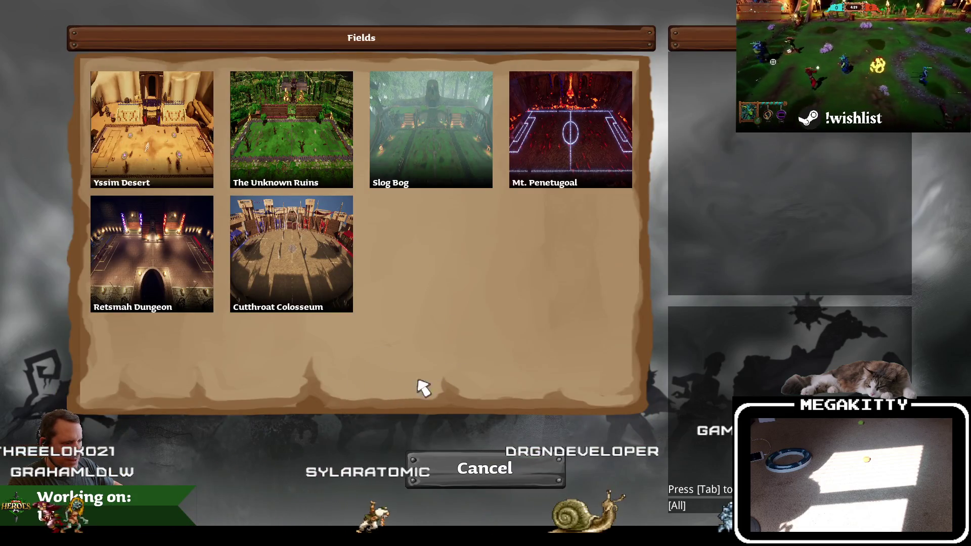
left_click(472, 468)
left_click(285, 399)
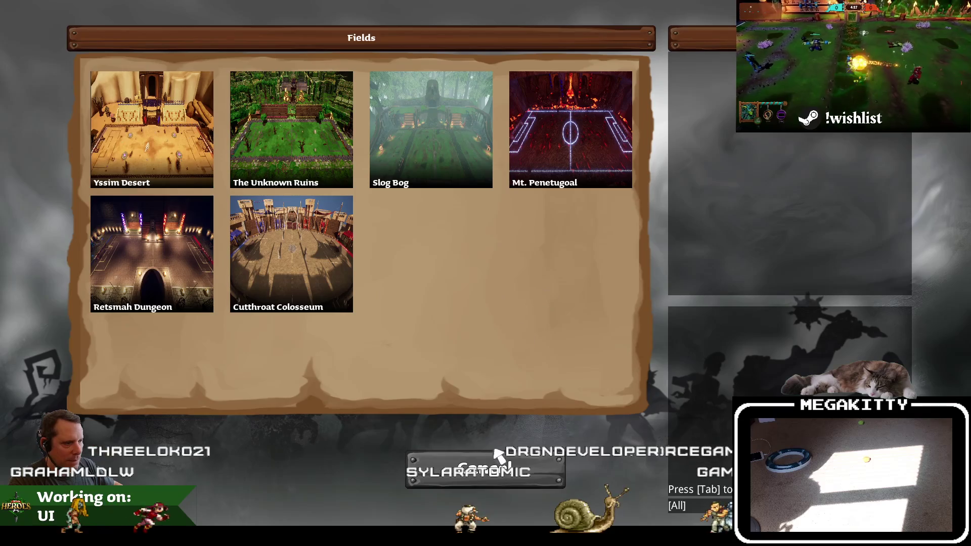
left_click(480, 469)
key("Escape")
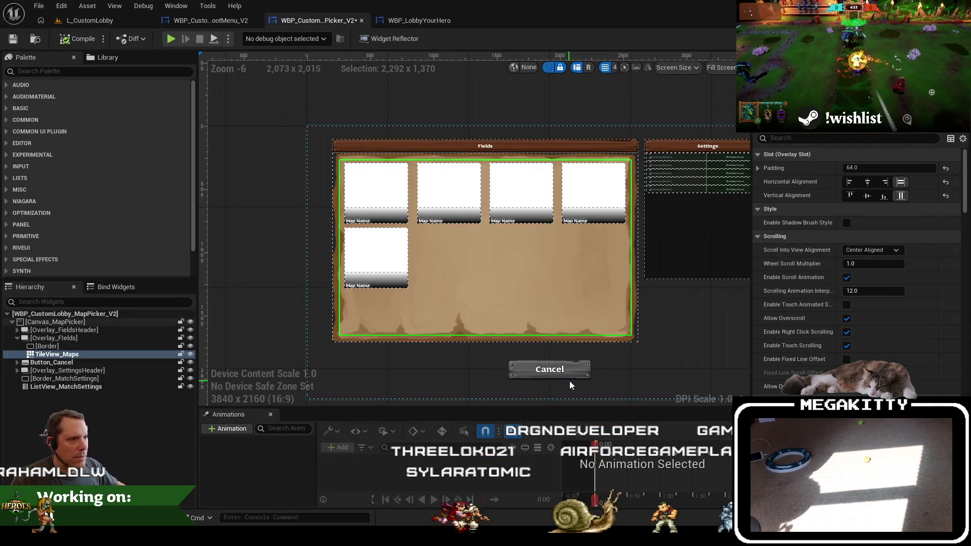
Undo the padding and parchment edits to restore the plain black Fields panel, then play L_CustomLobby
key("ctrl+z")
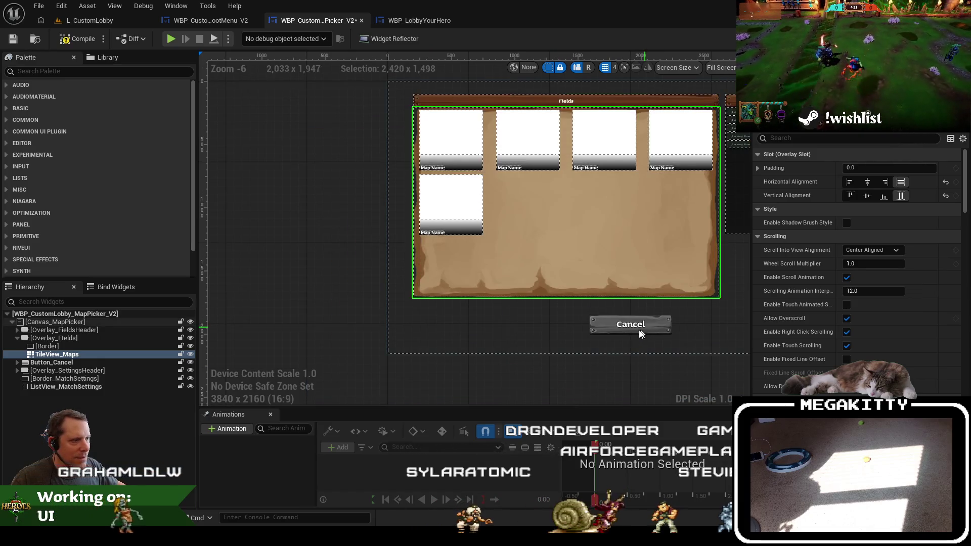
key("ctrl+z")
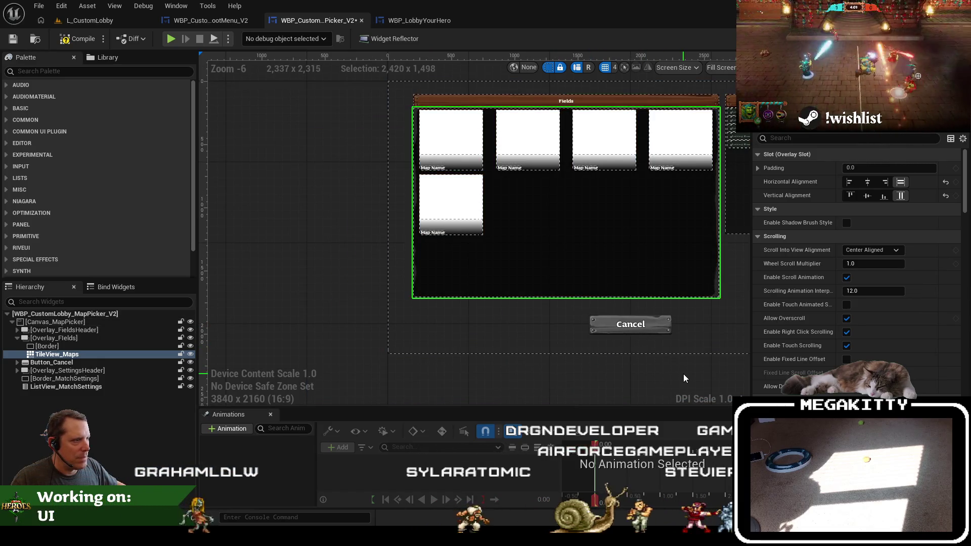
key("ctrl+y")
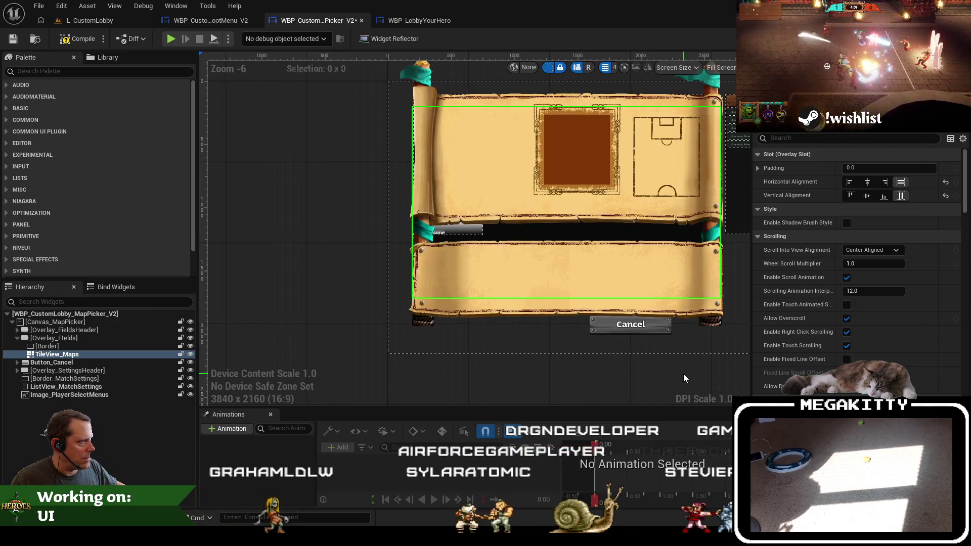
left_click_drag(693, 363, 545, 369)
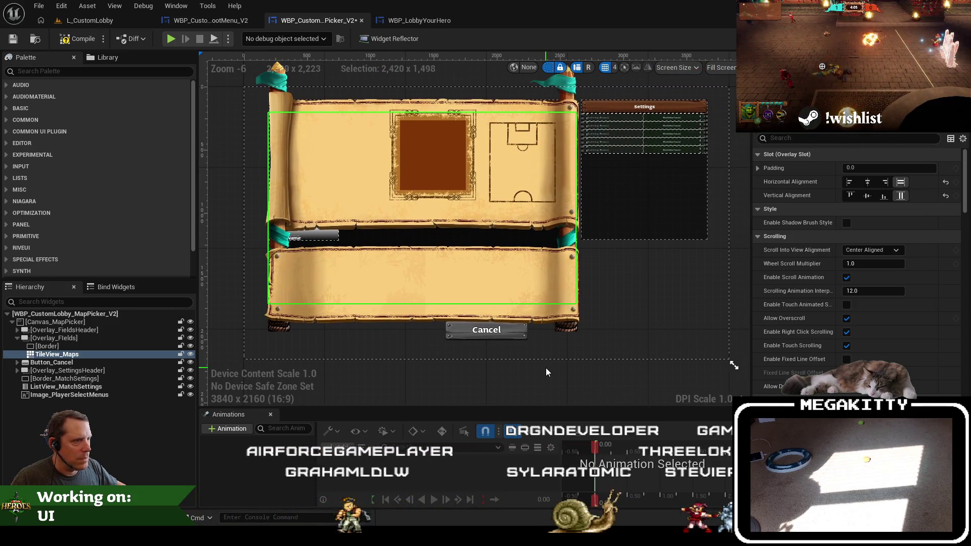
key("ctrl+y")
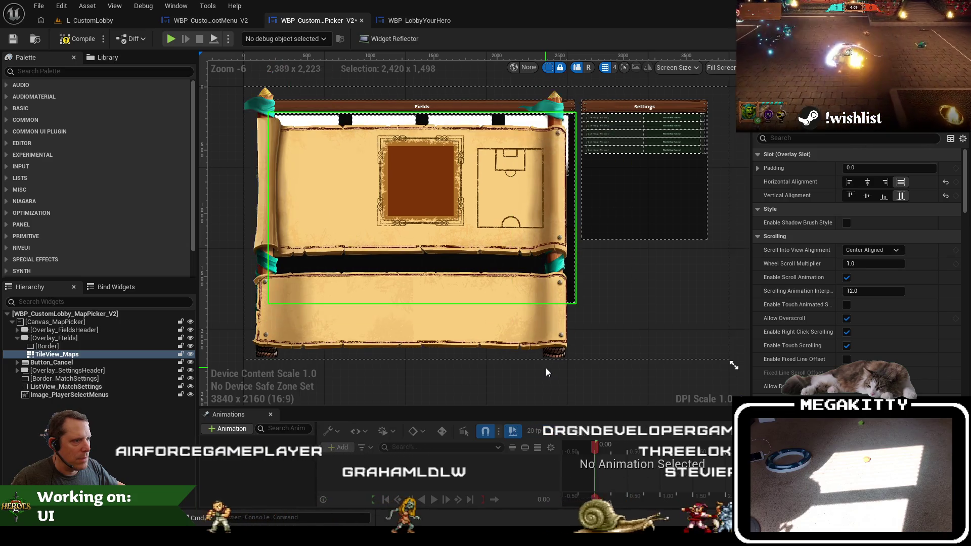
key("ctrl+z")
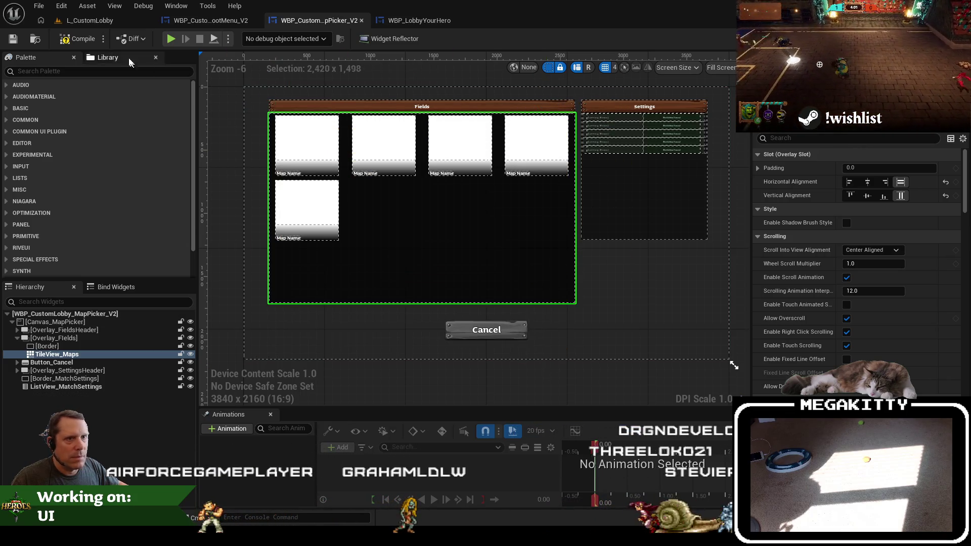
left_click(129, 24)
key("alt+p")
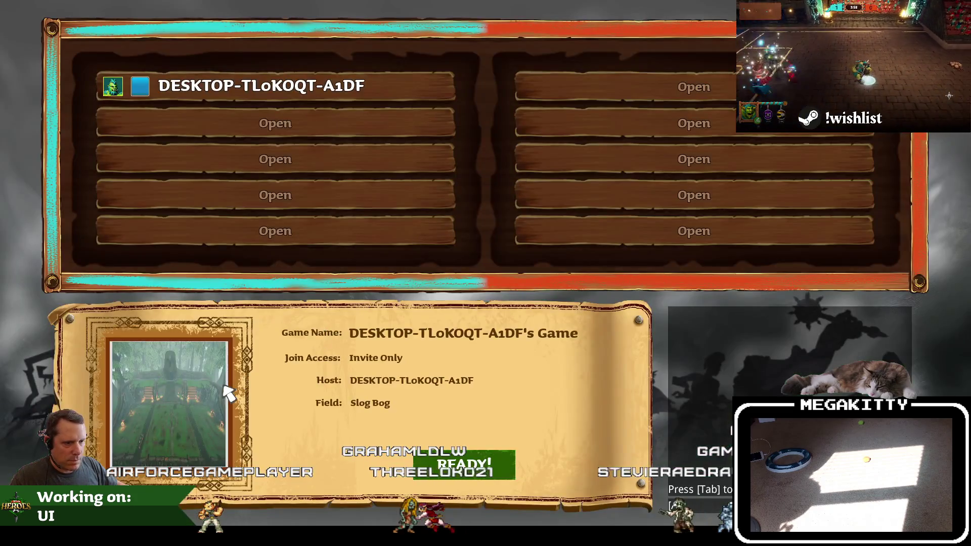
Test the Fields picker in game, stop, then relaunch the lobby in fullscreen
left_click(225, 387)
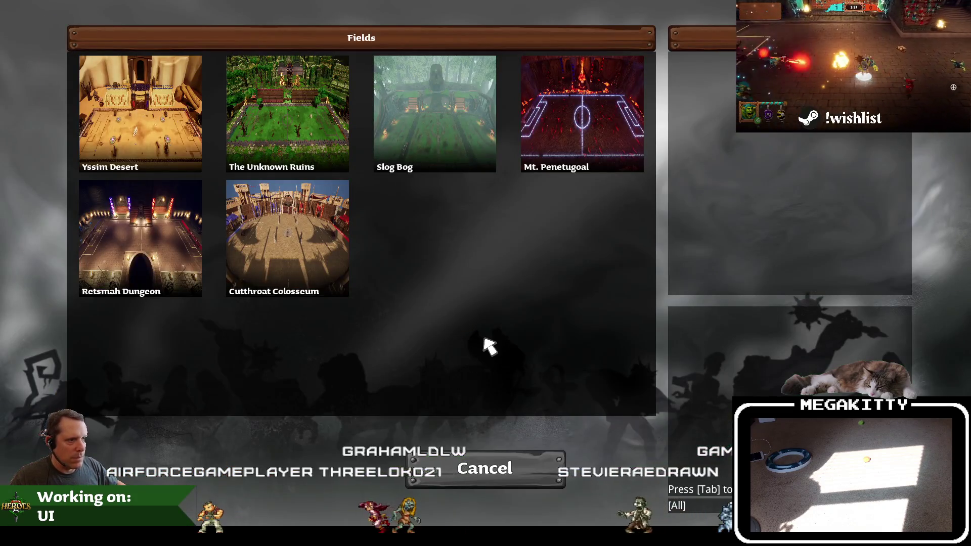
key("Escape")
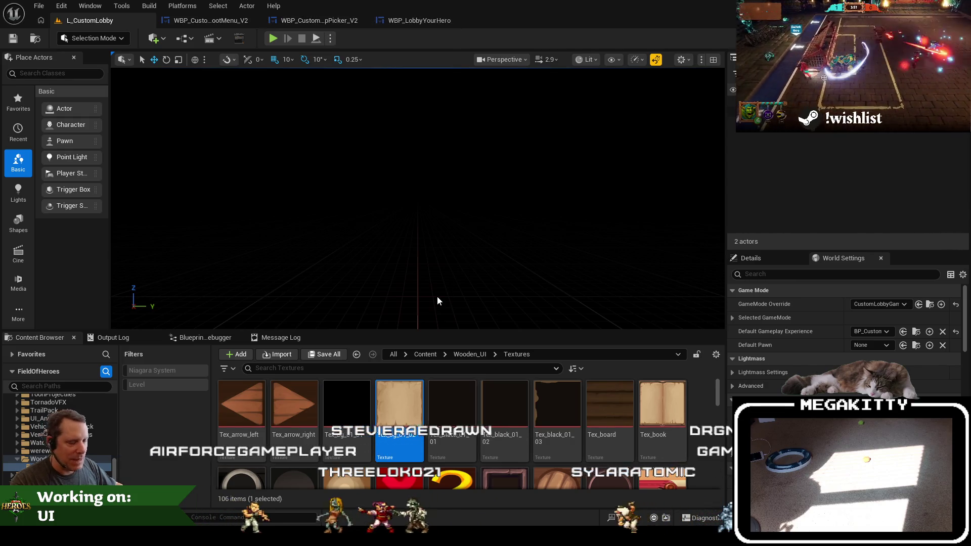
left_click(273, 39)
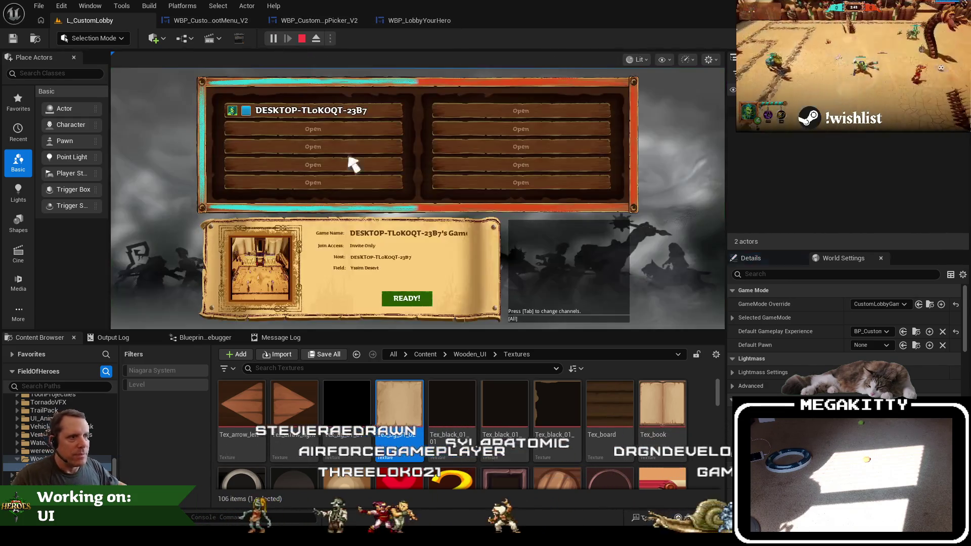
key("F11")
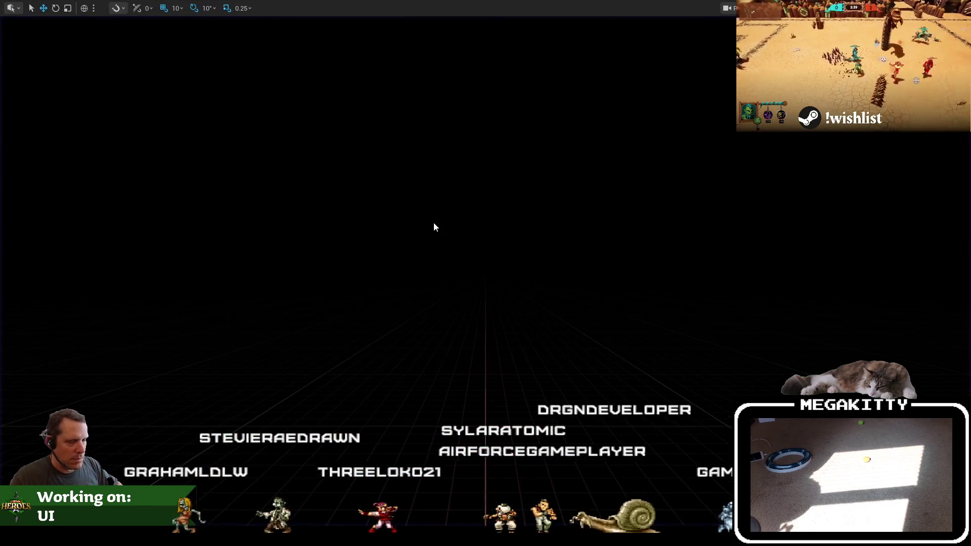